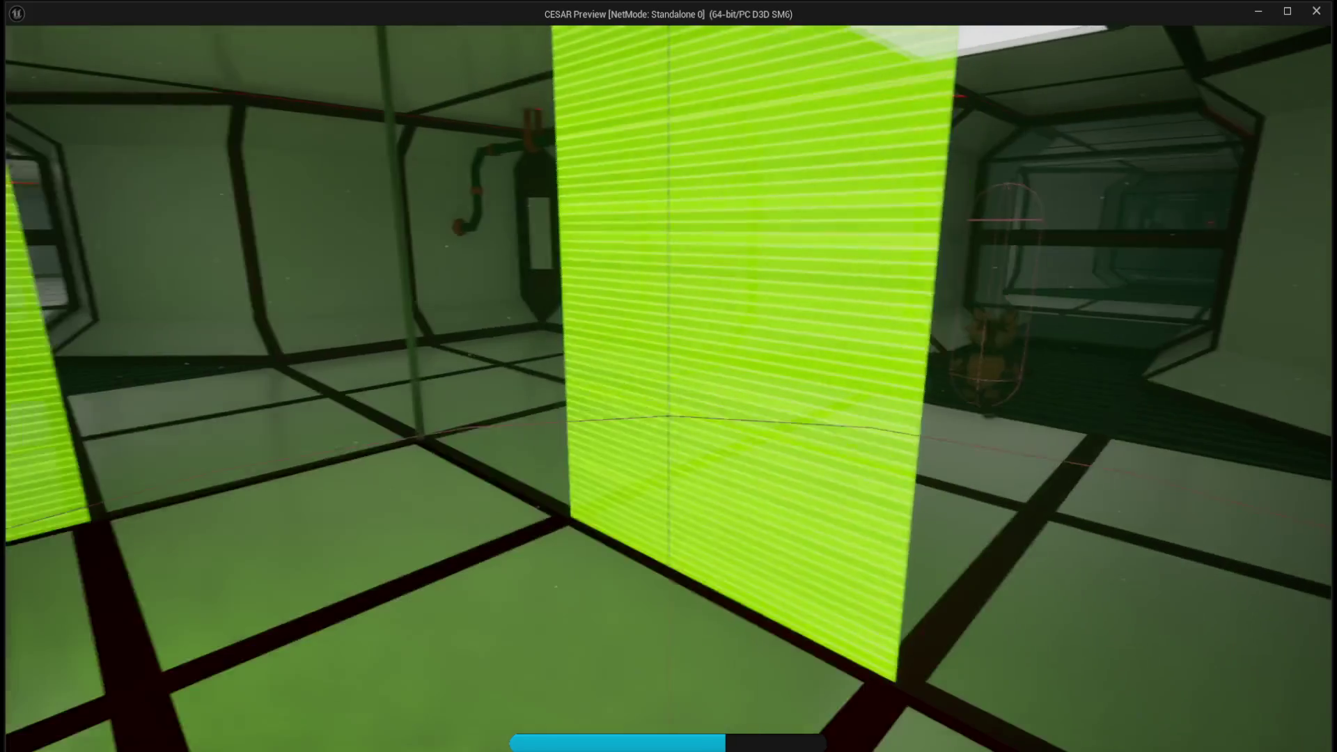
Step: Walk the character past the green wall, up the stairwell and back along the corridor
key("a")
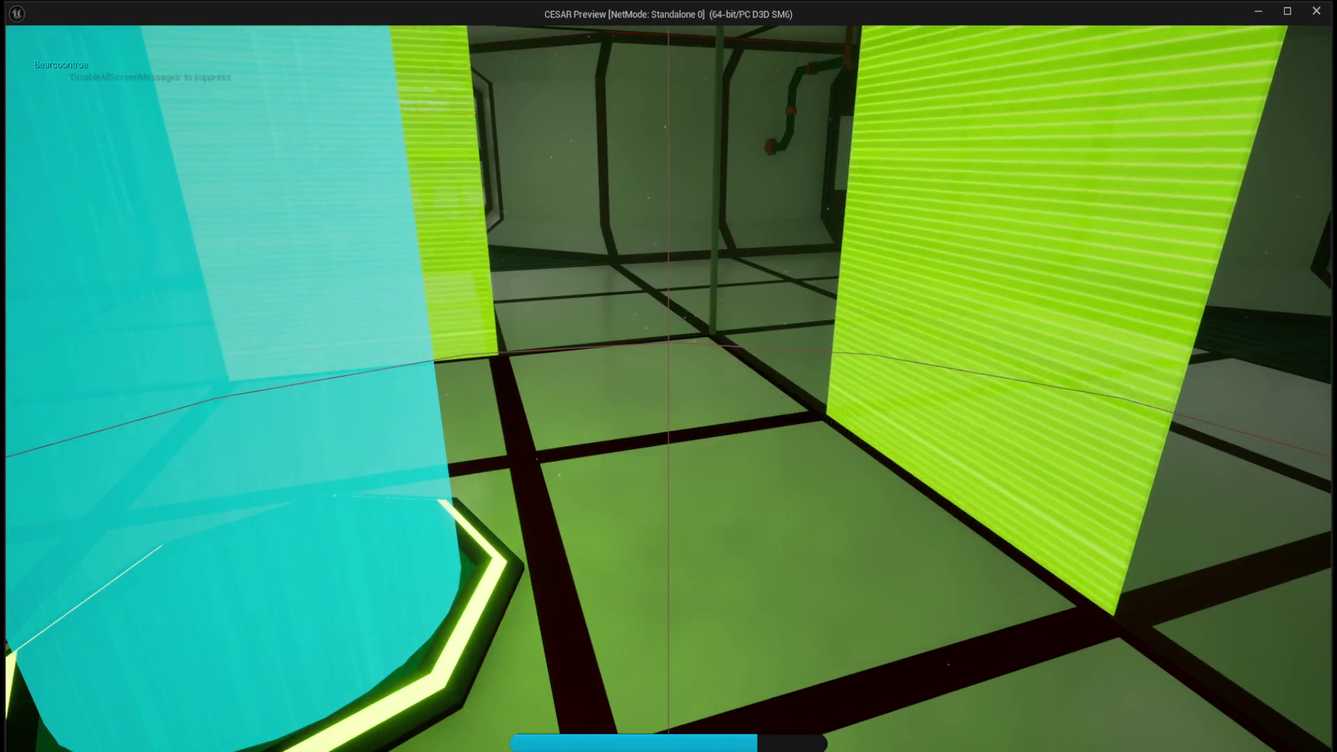
key("w")
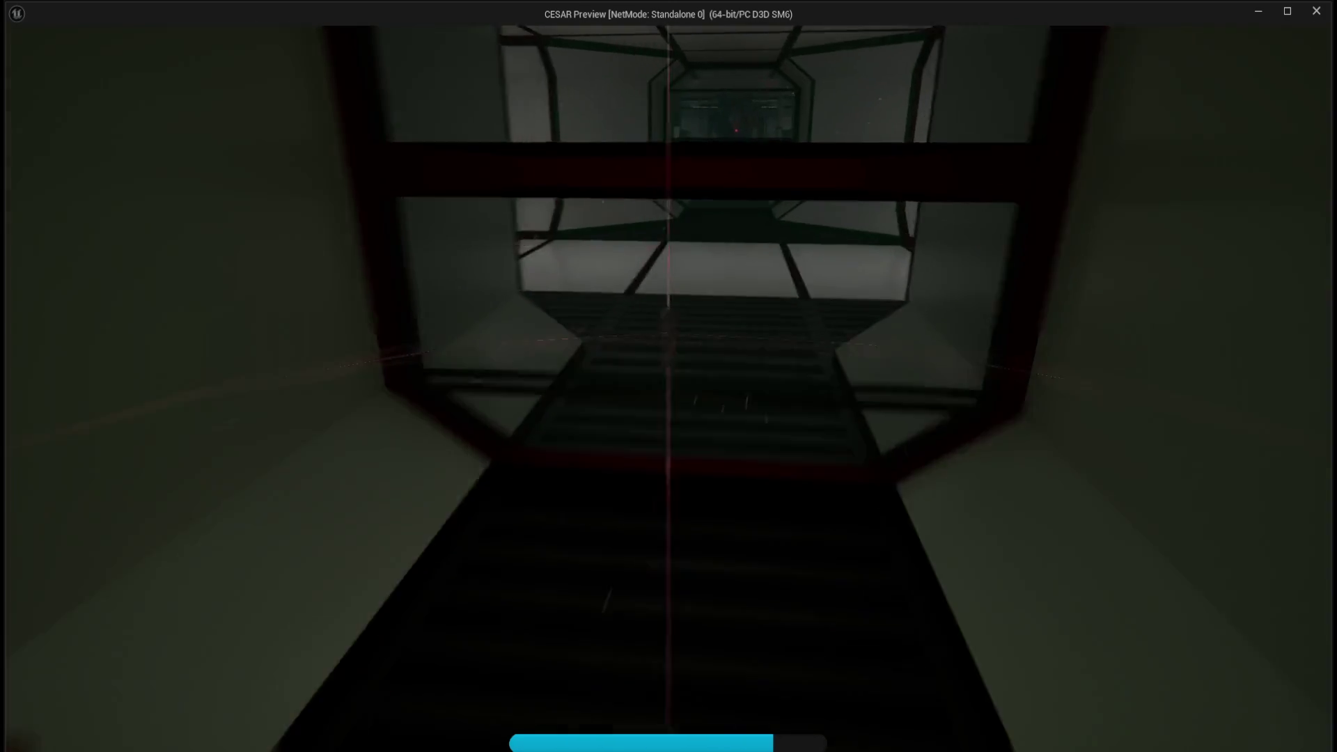
key("w")
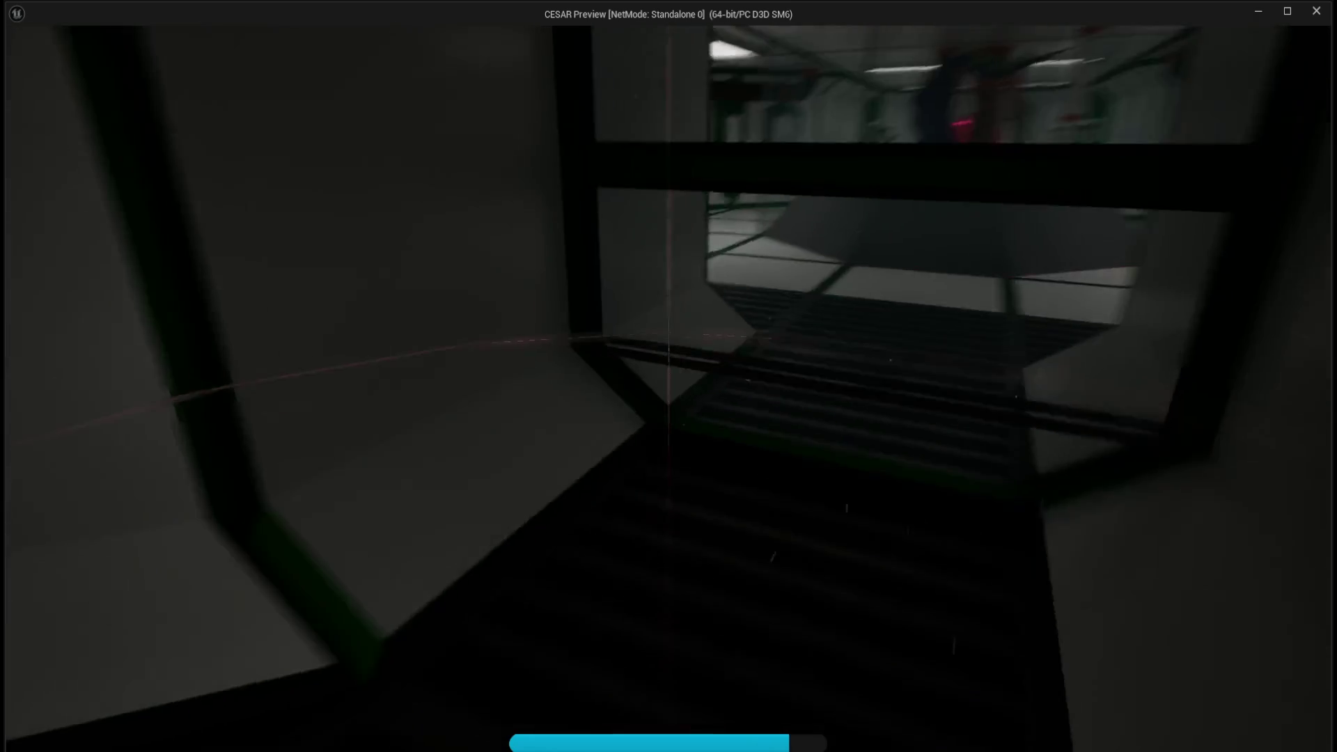
key("w")
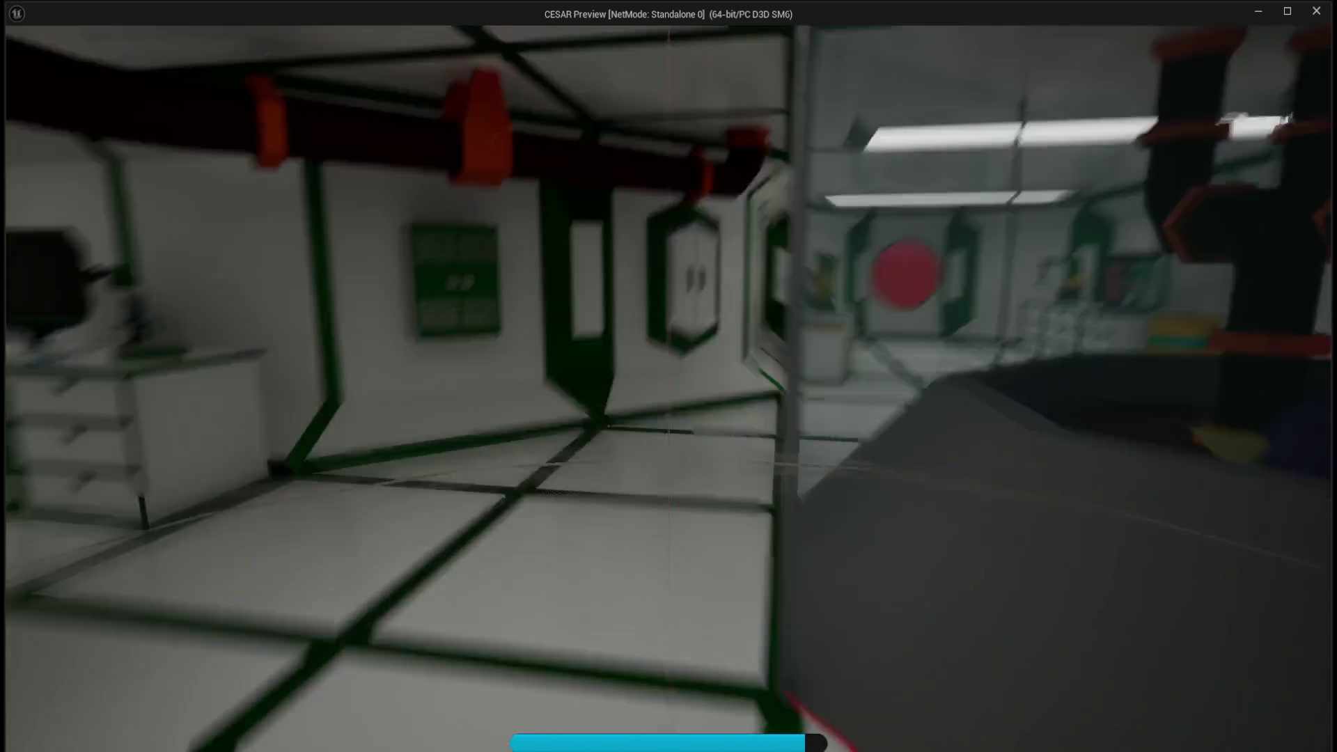
key("w")
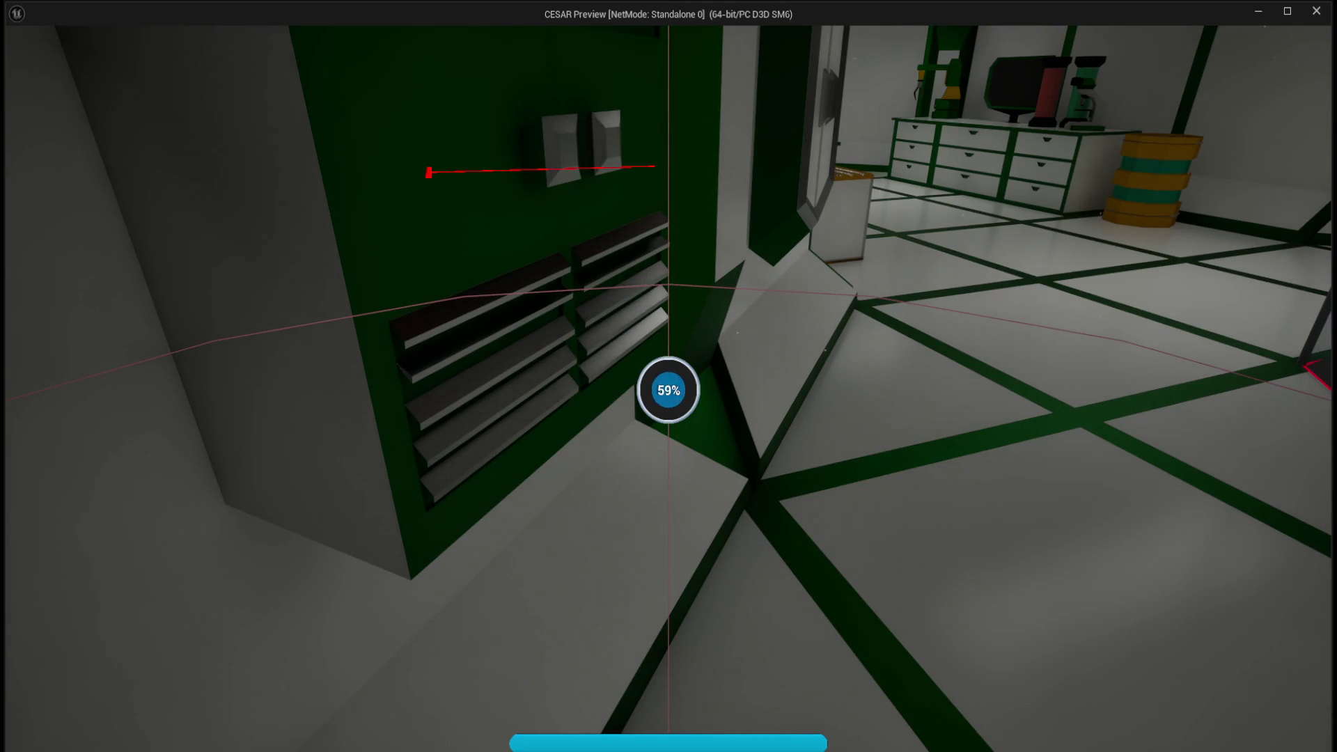
key("w")
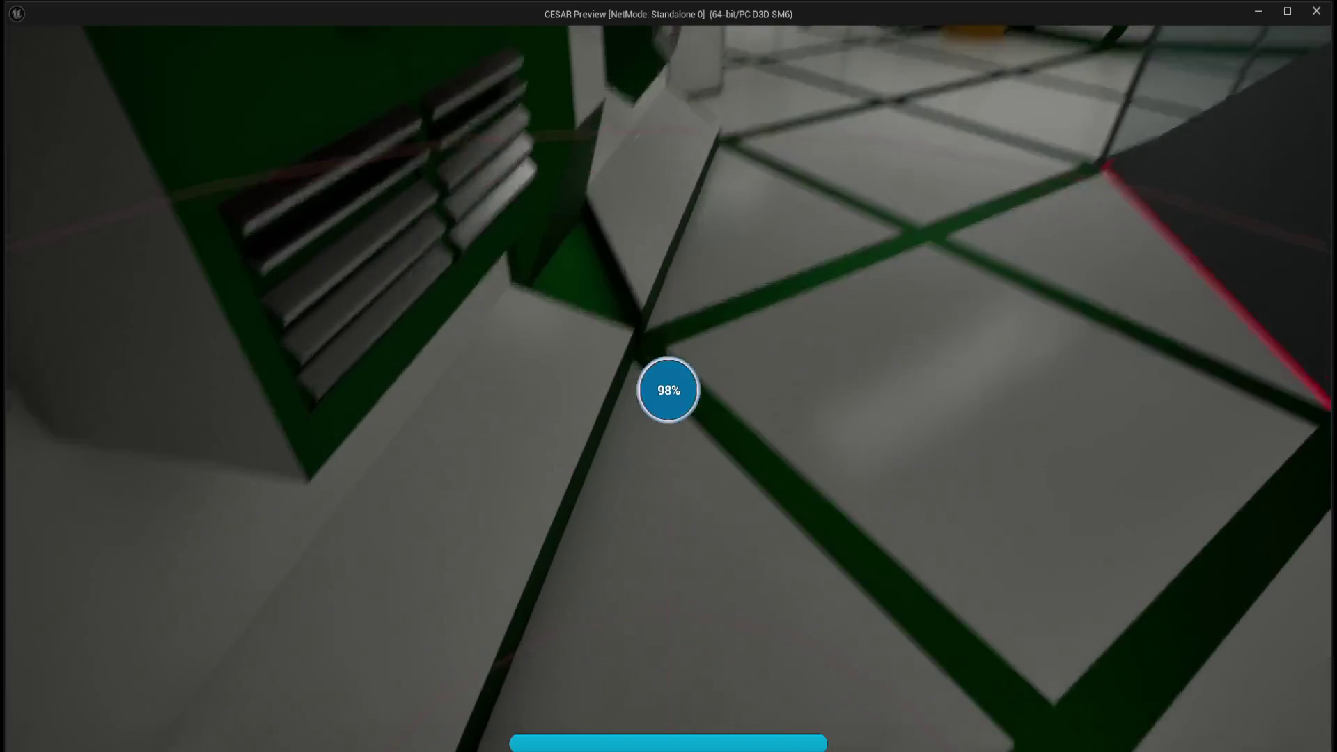
key("s")
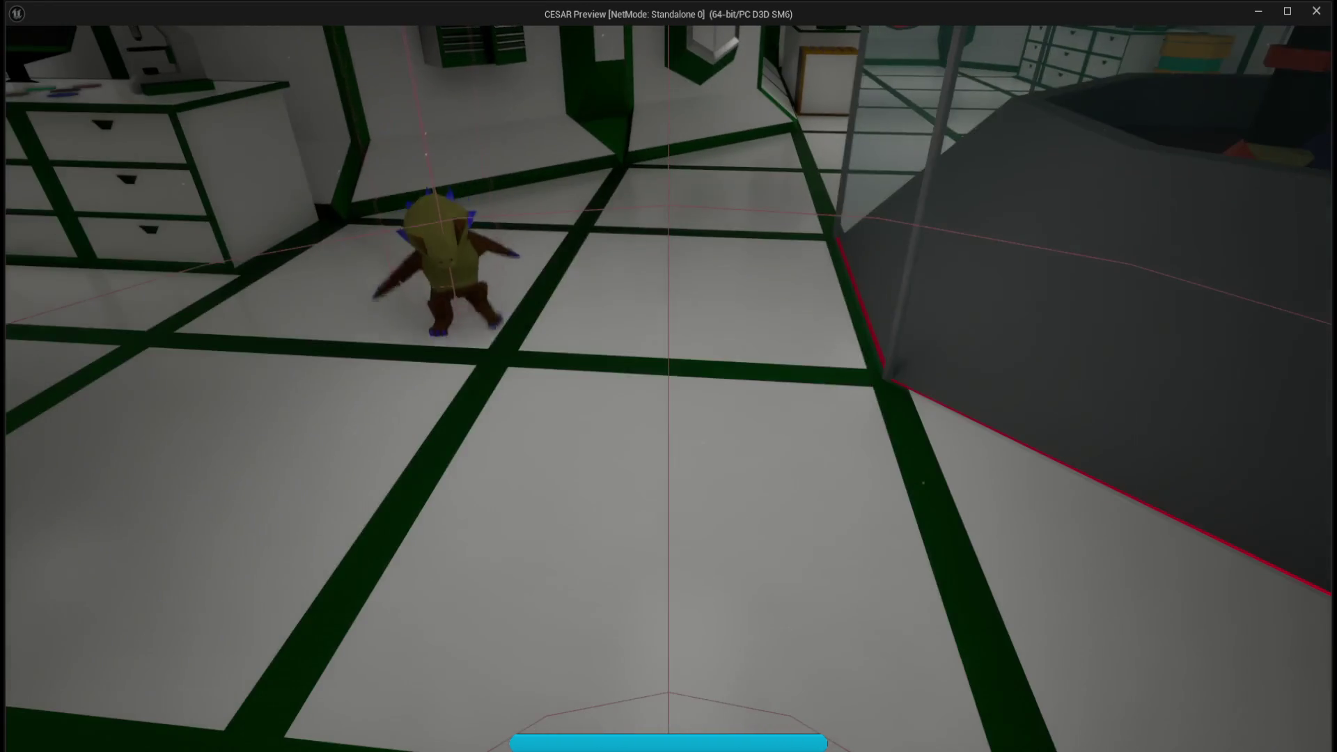
key("d")
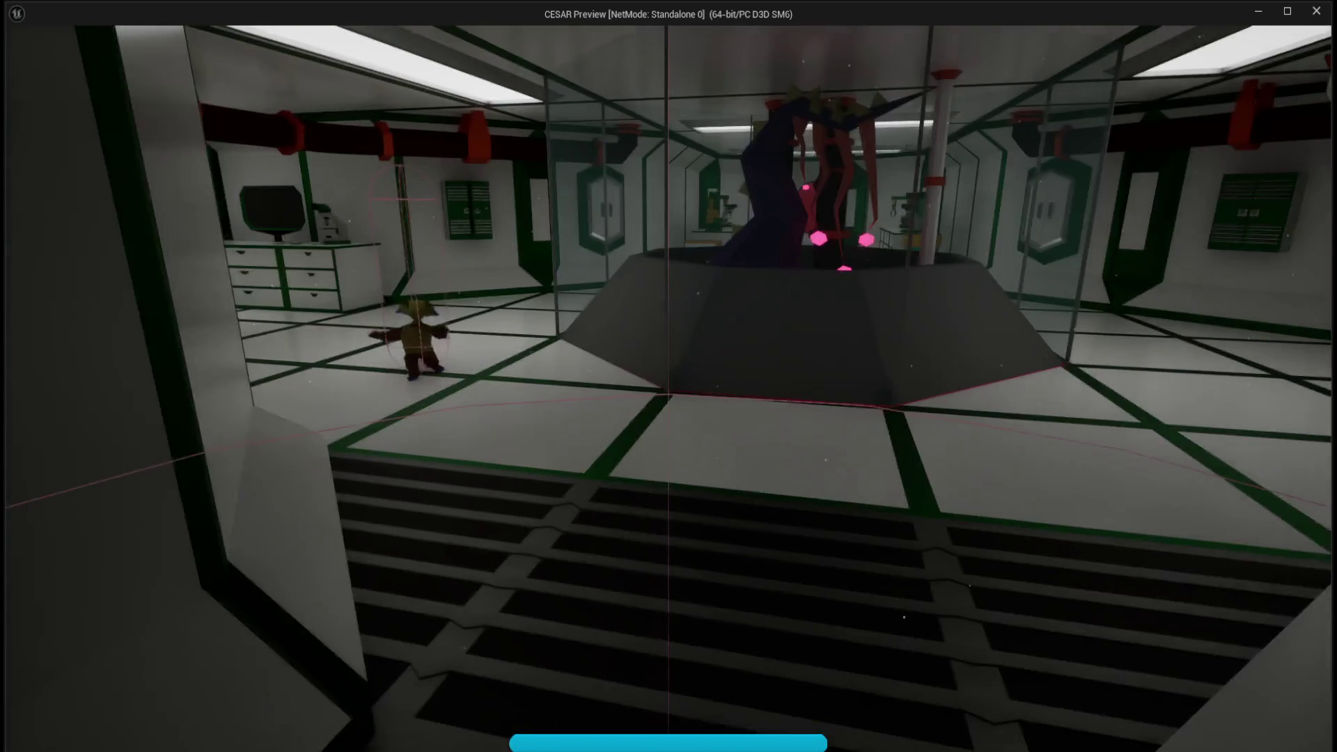
key("s")
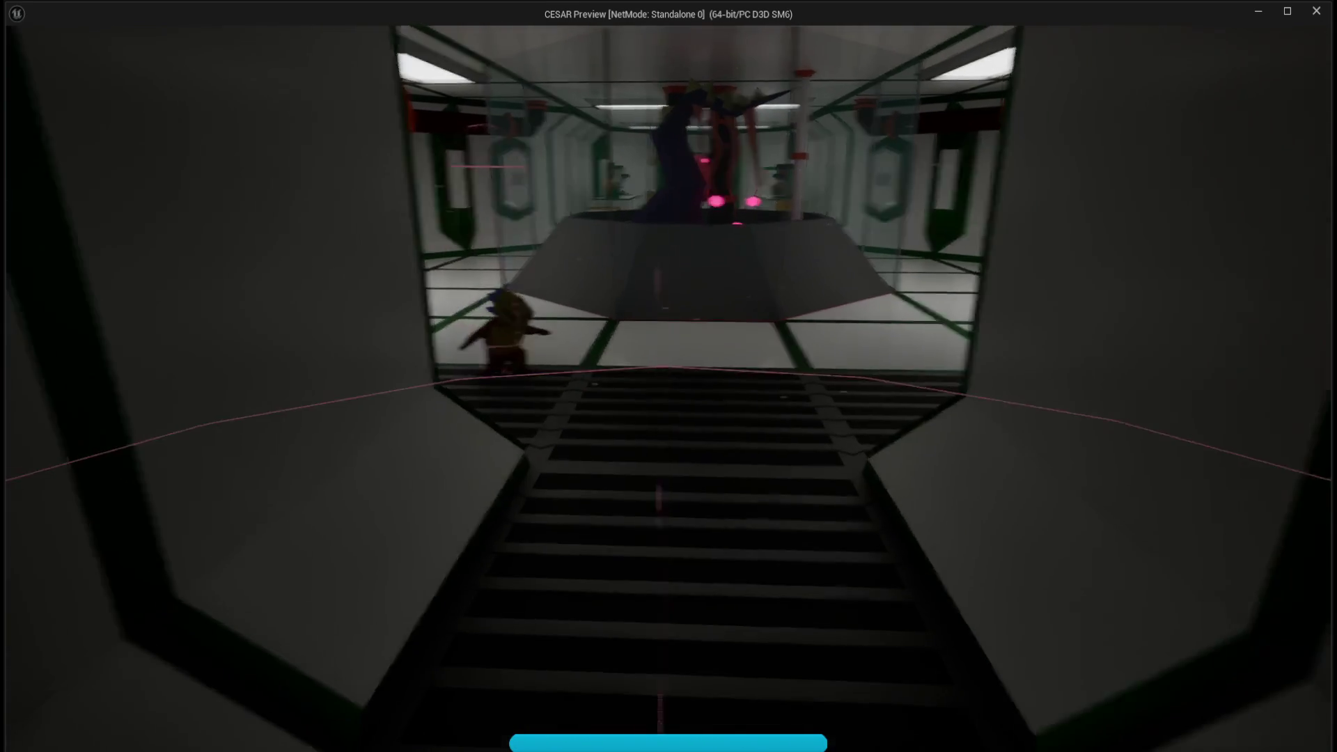
key("s")
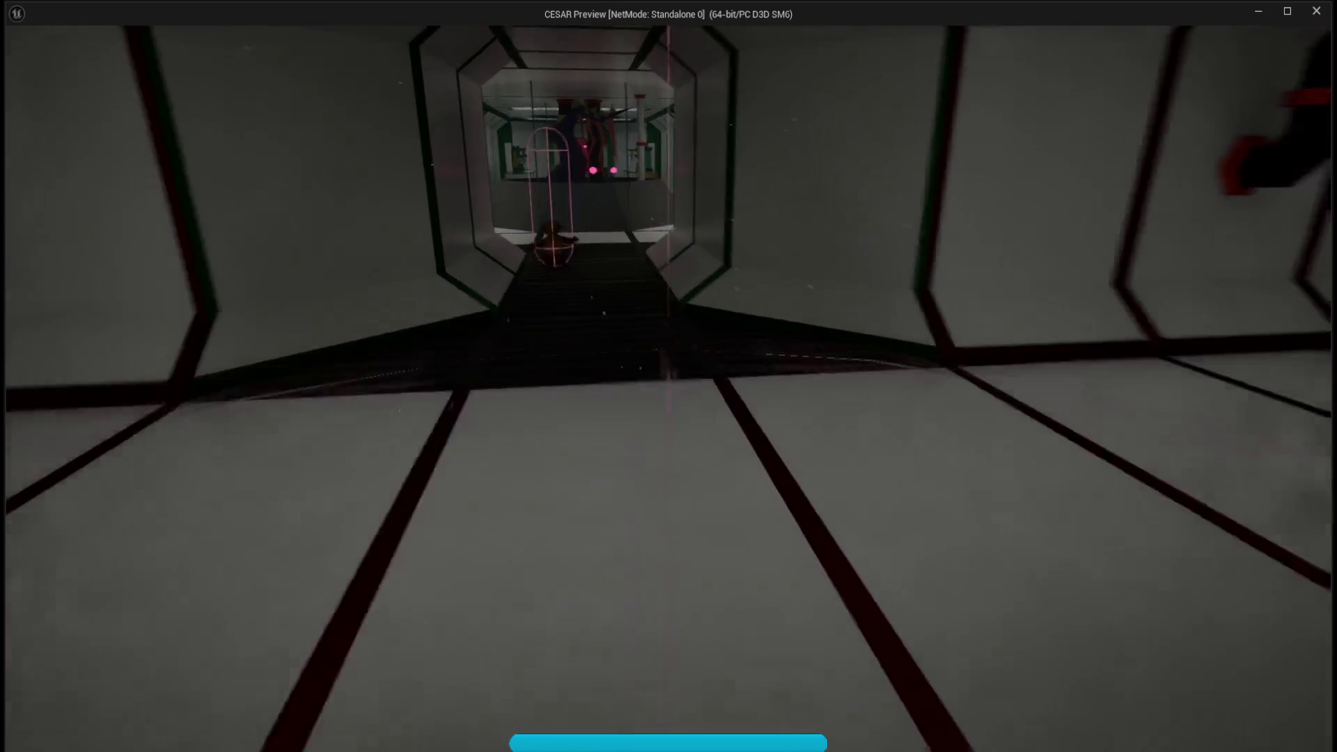
key("d")
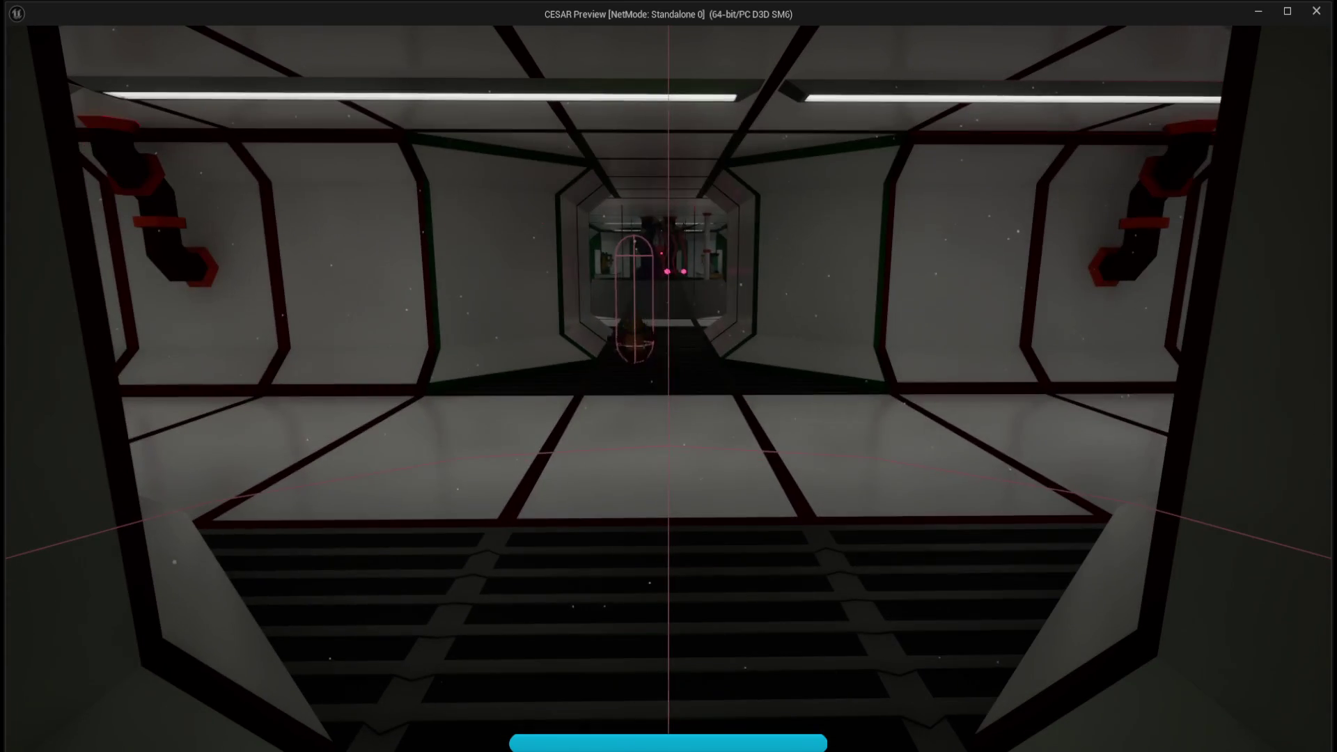
key("s")
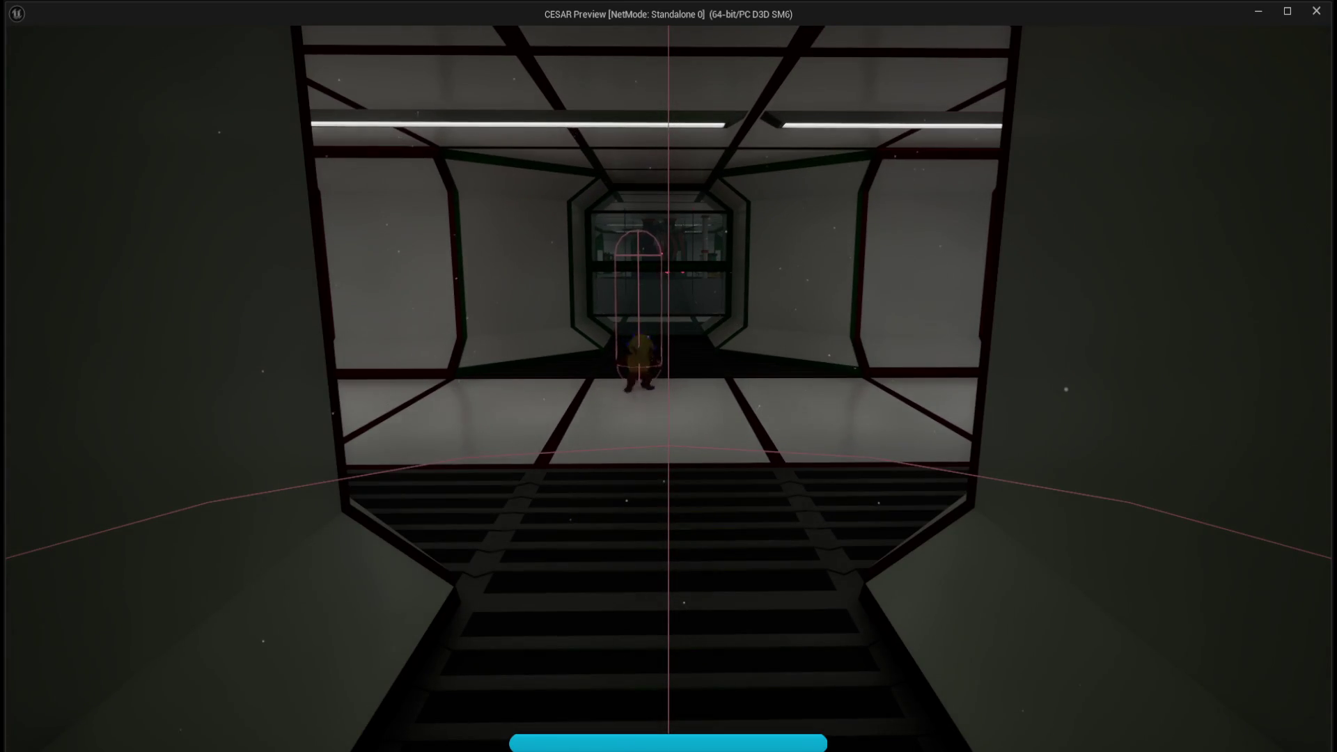
key("s")
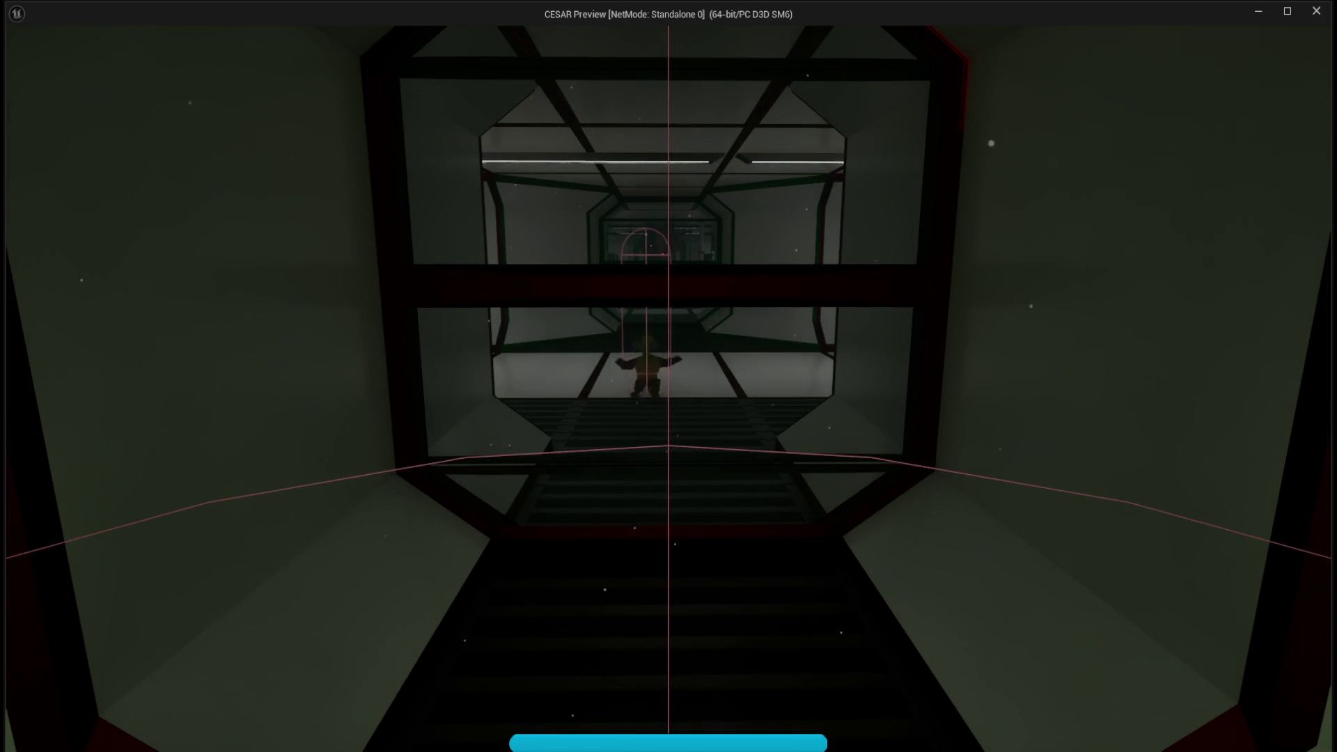
Step: Head through the dark stairwell to the red-lit portal wall and interact until the progress ring fills
key("w")
key("s")
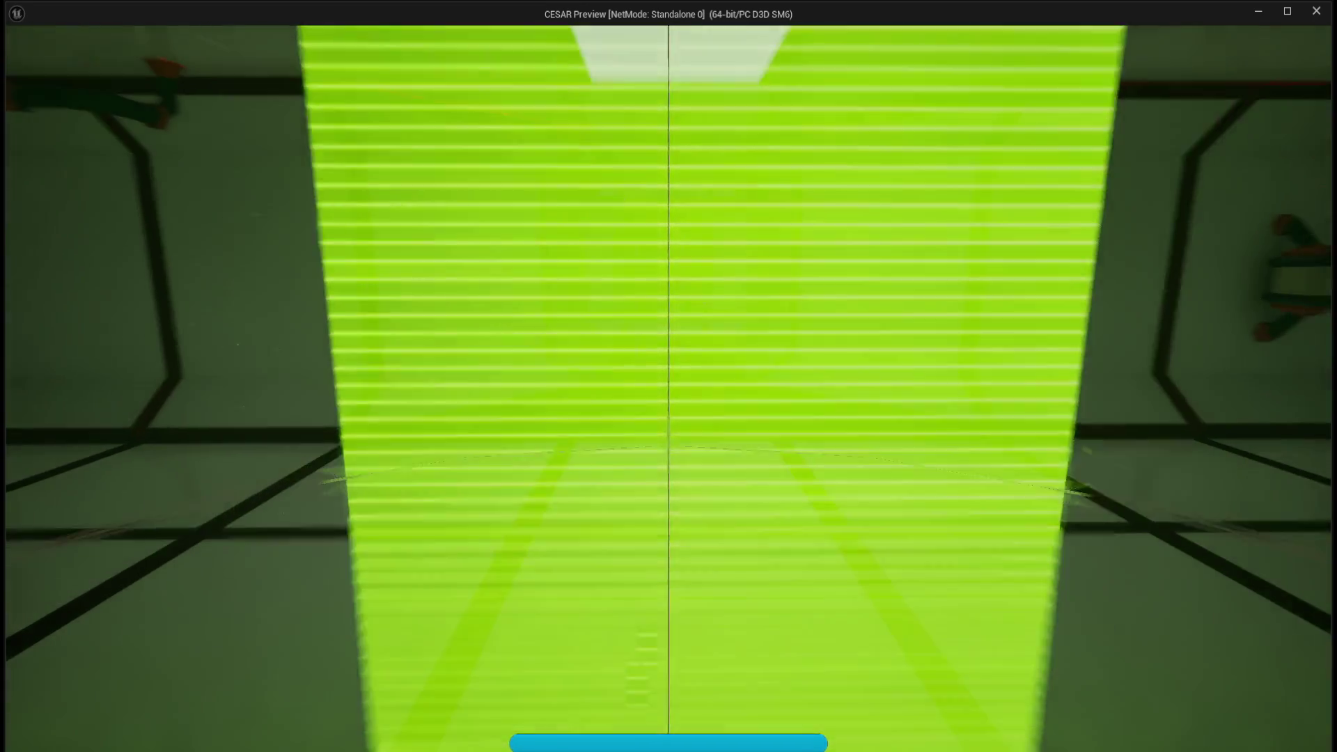
key("s")
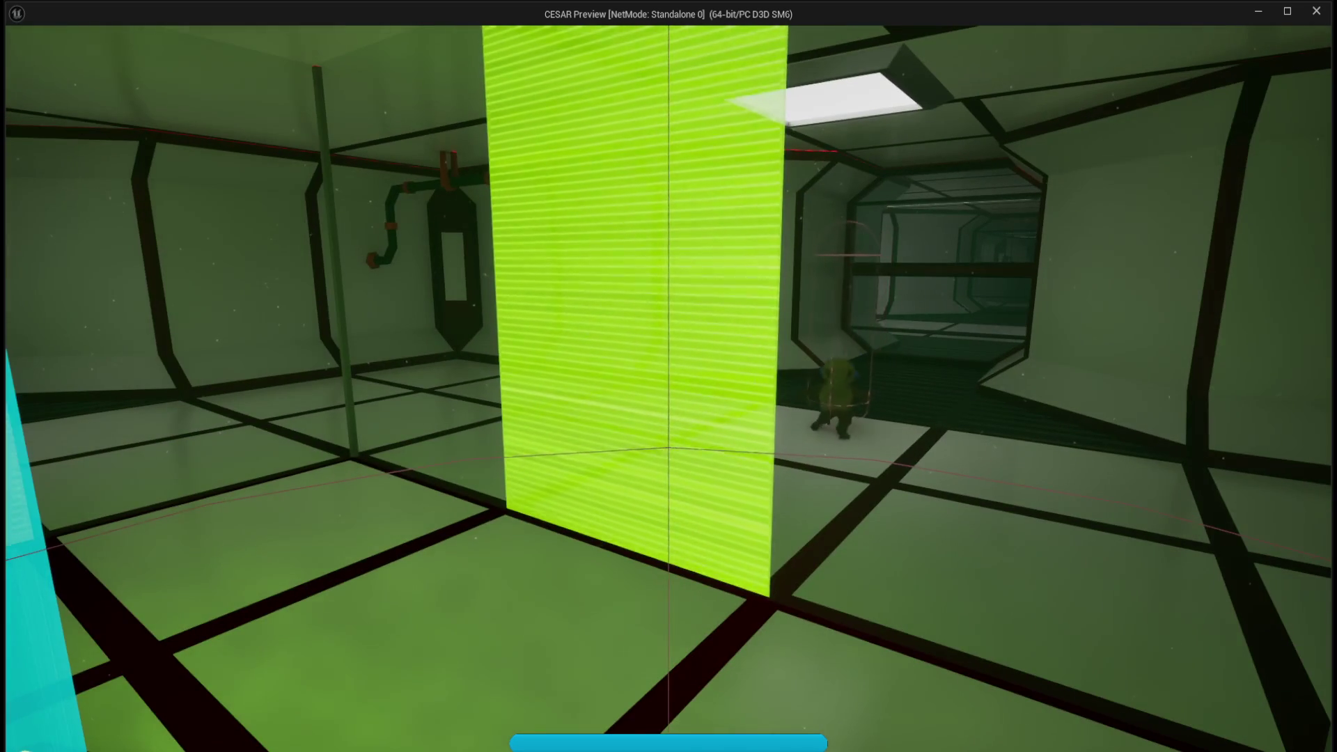
key("a")
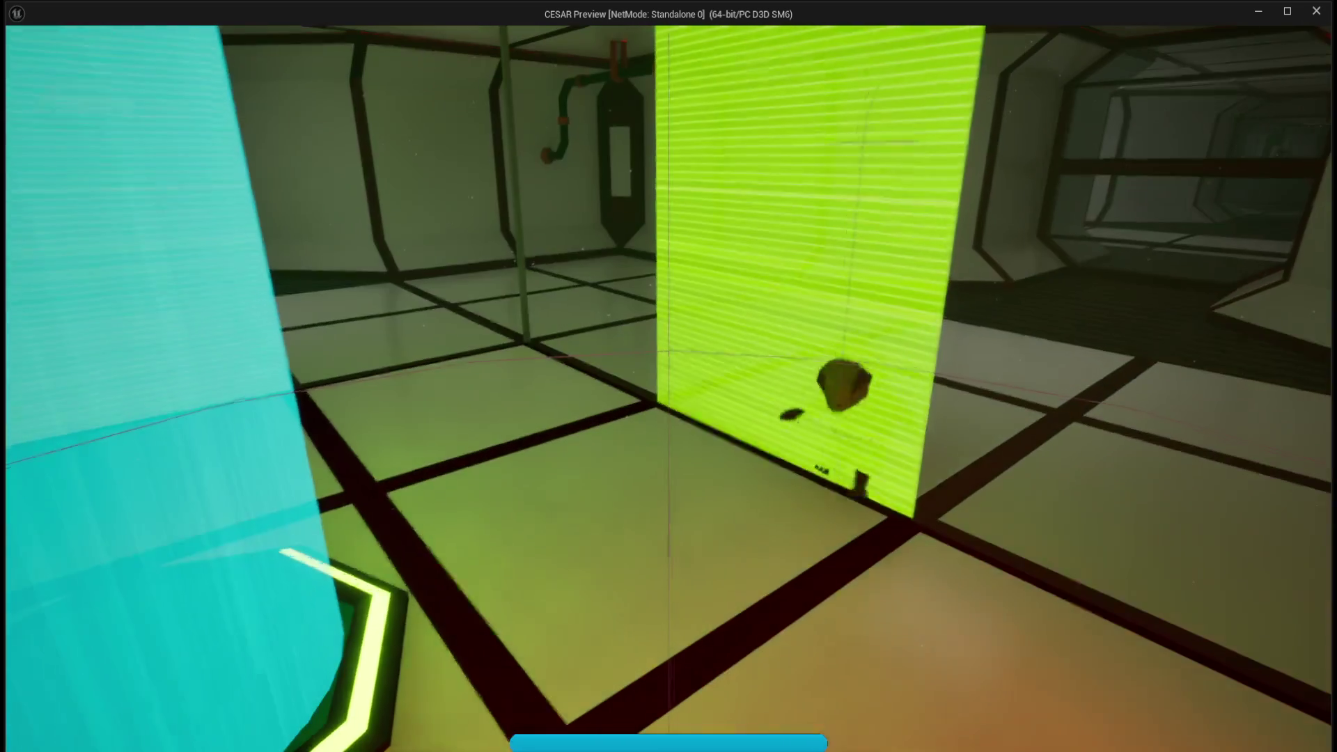
key("d")
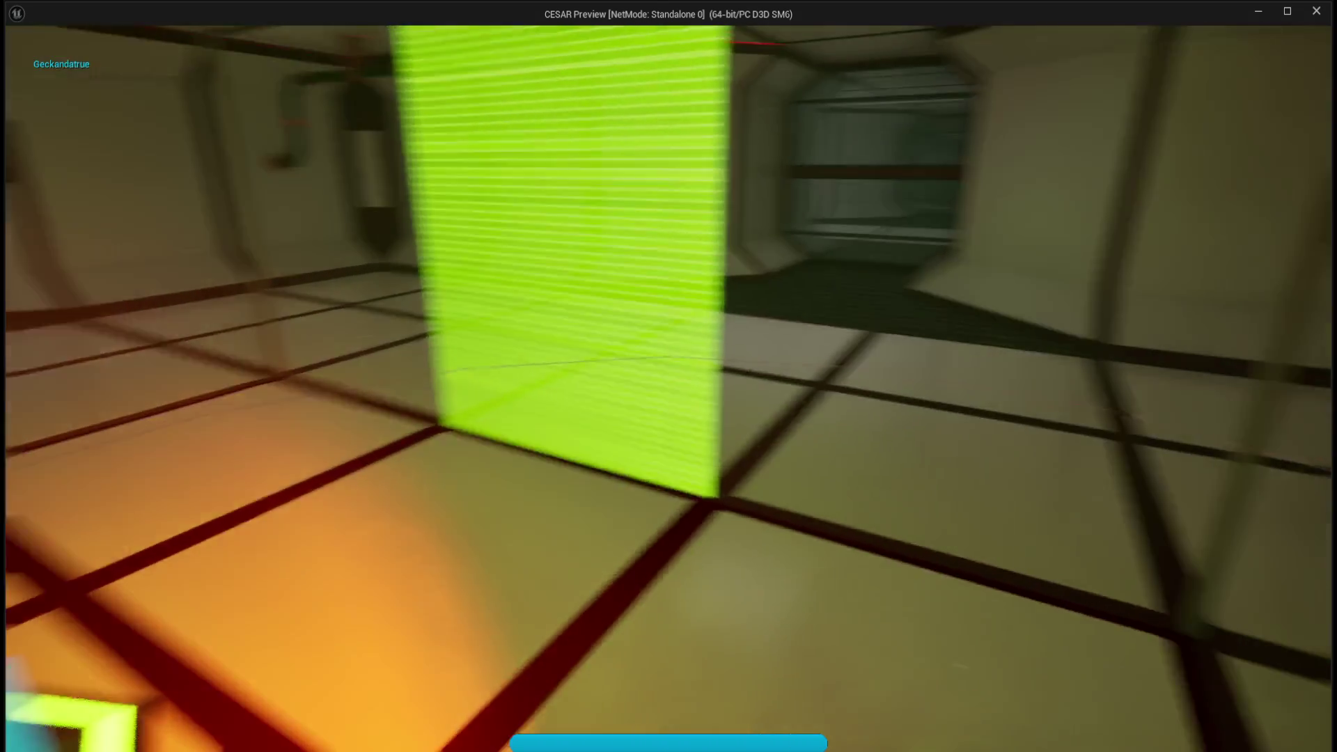
key("w")
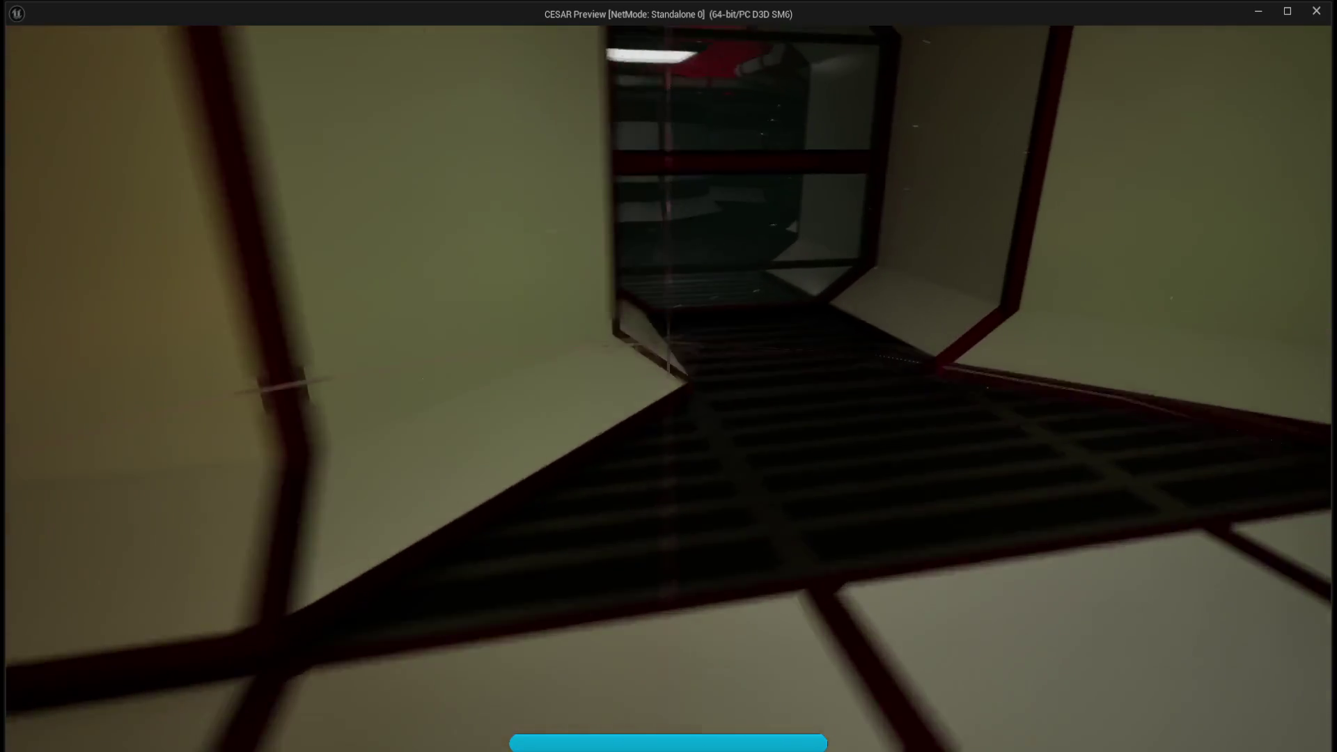
key("w")
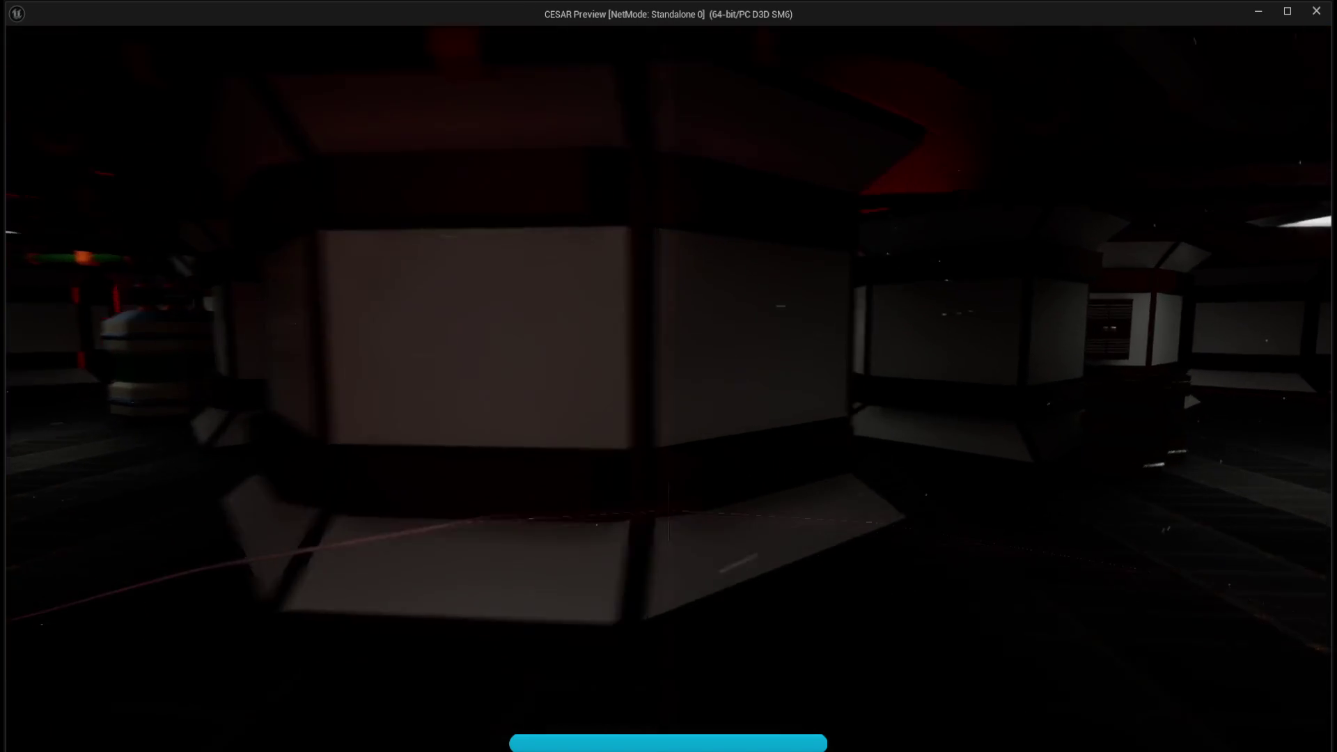
key("w")
key("w")
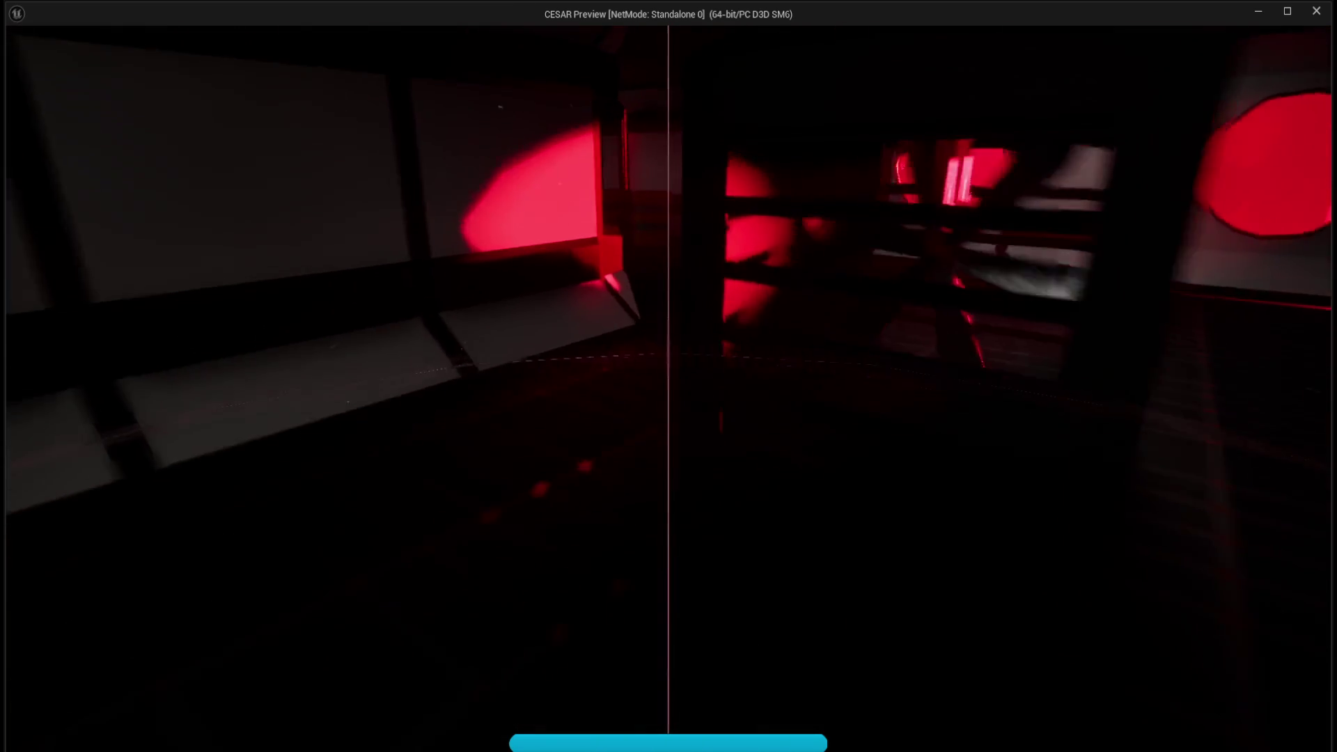
key("w")
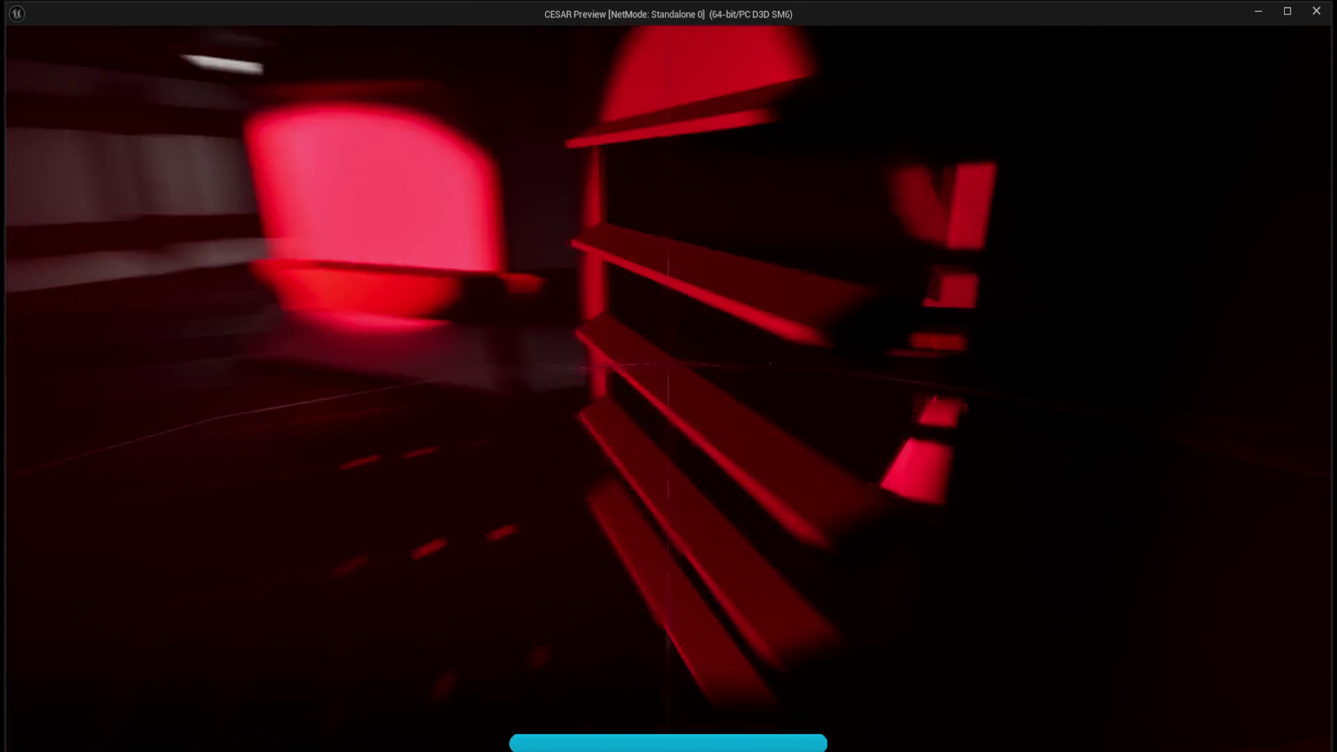
key("w")
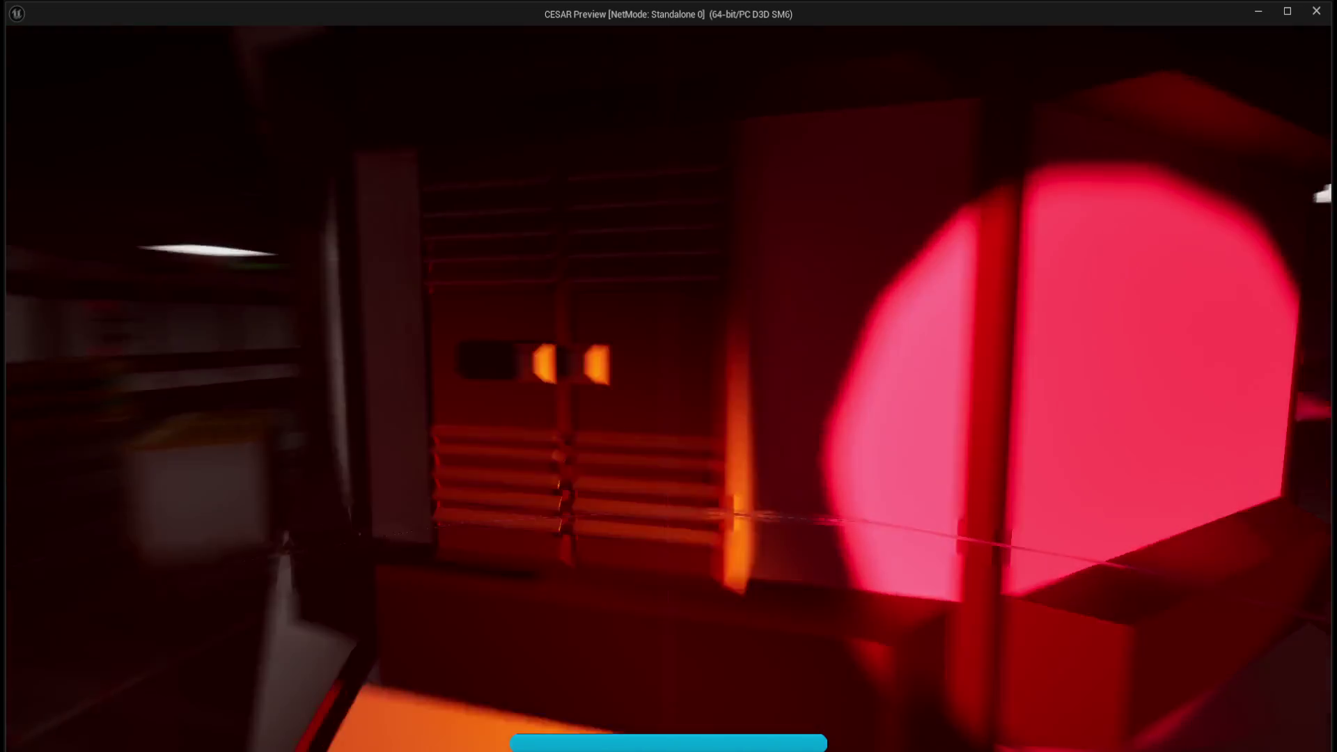
key("w")
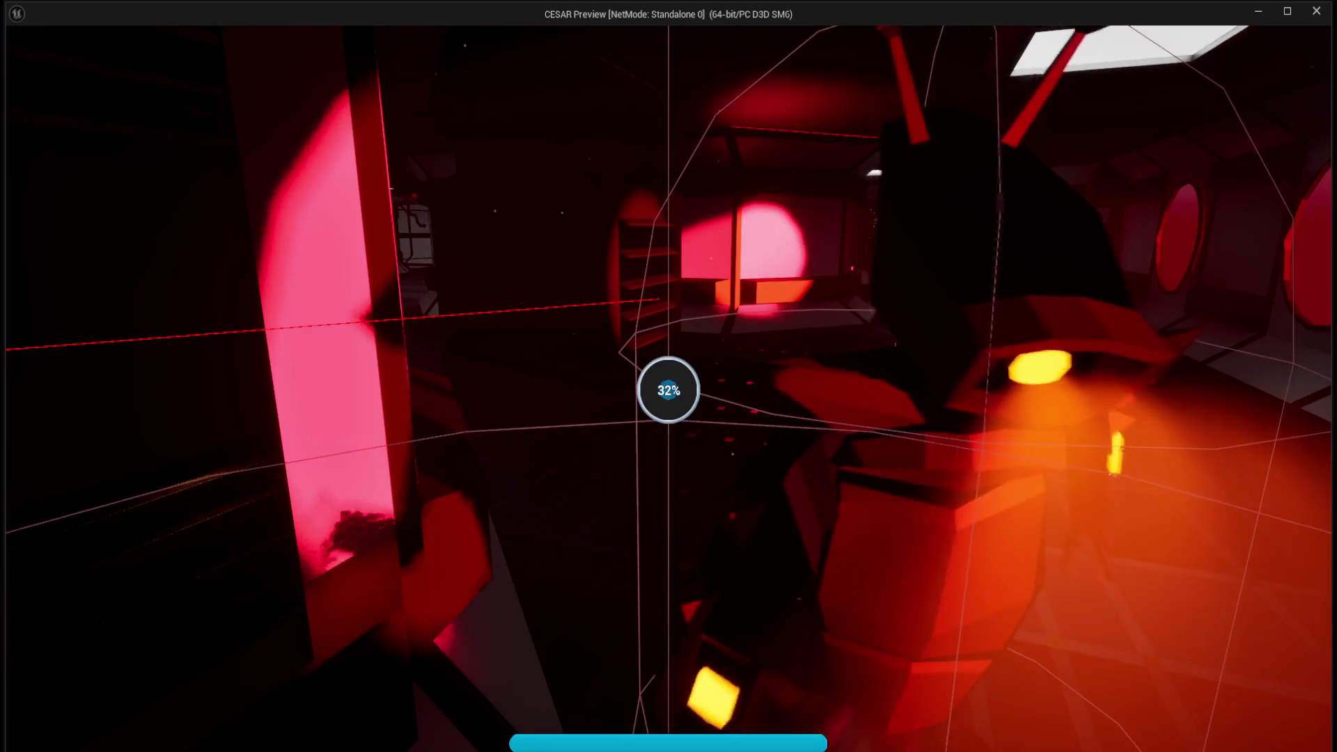
key("w")
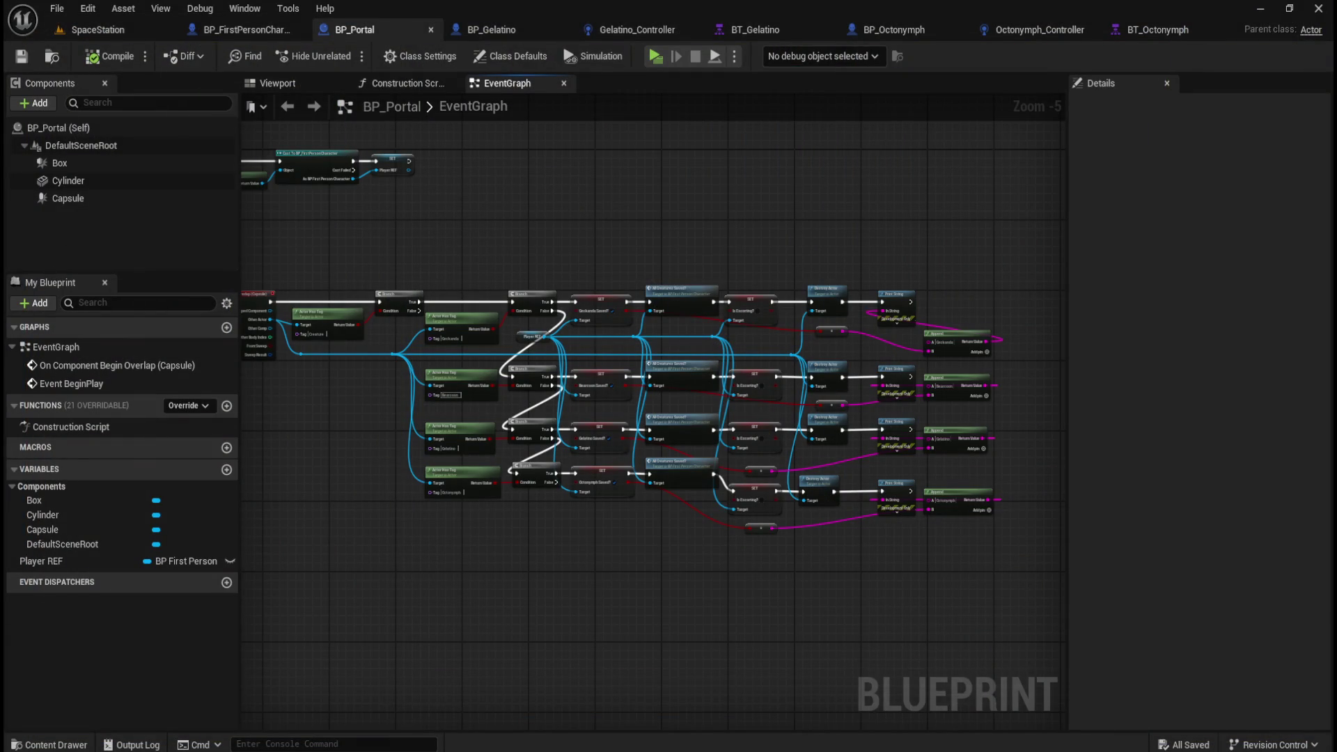
scroll(737, 418, "up", 2)
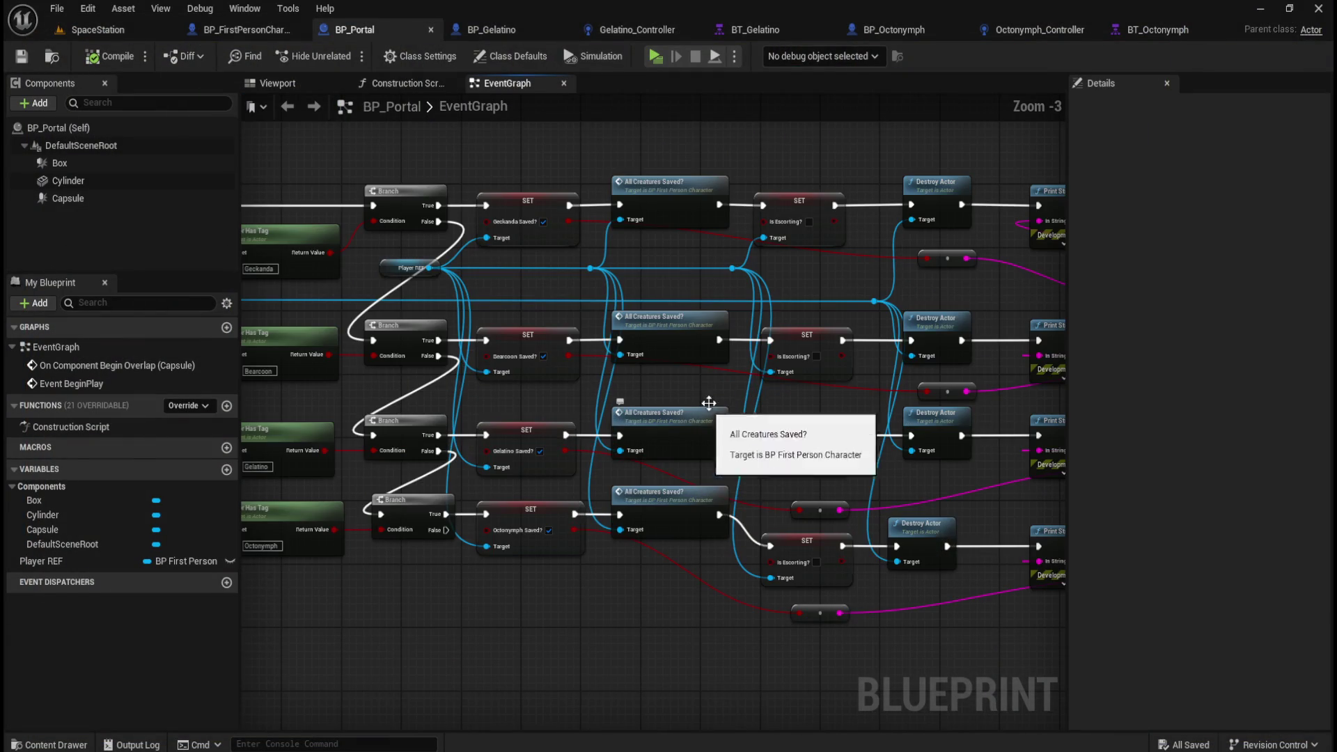
left_click_drag(823, 279, 761, 306)
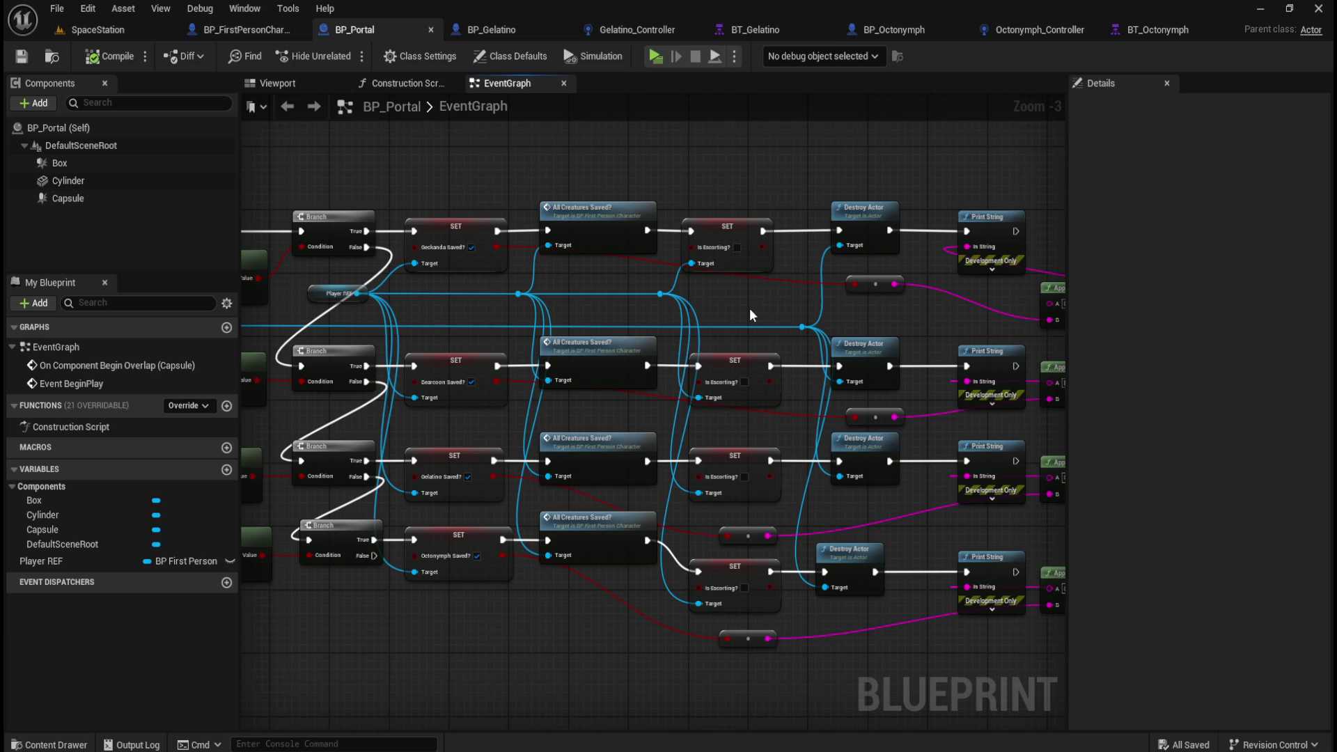
mouse_move(736, 260)
left_mouse_down()
mouse_move(772, 264)
mouse_move(752, 251)
mouse_move(765, 193)
mouse_move(627, 185)
mouse_move(628, 276)
left_mouse_up()
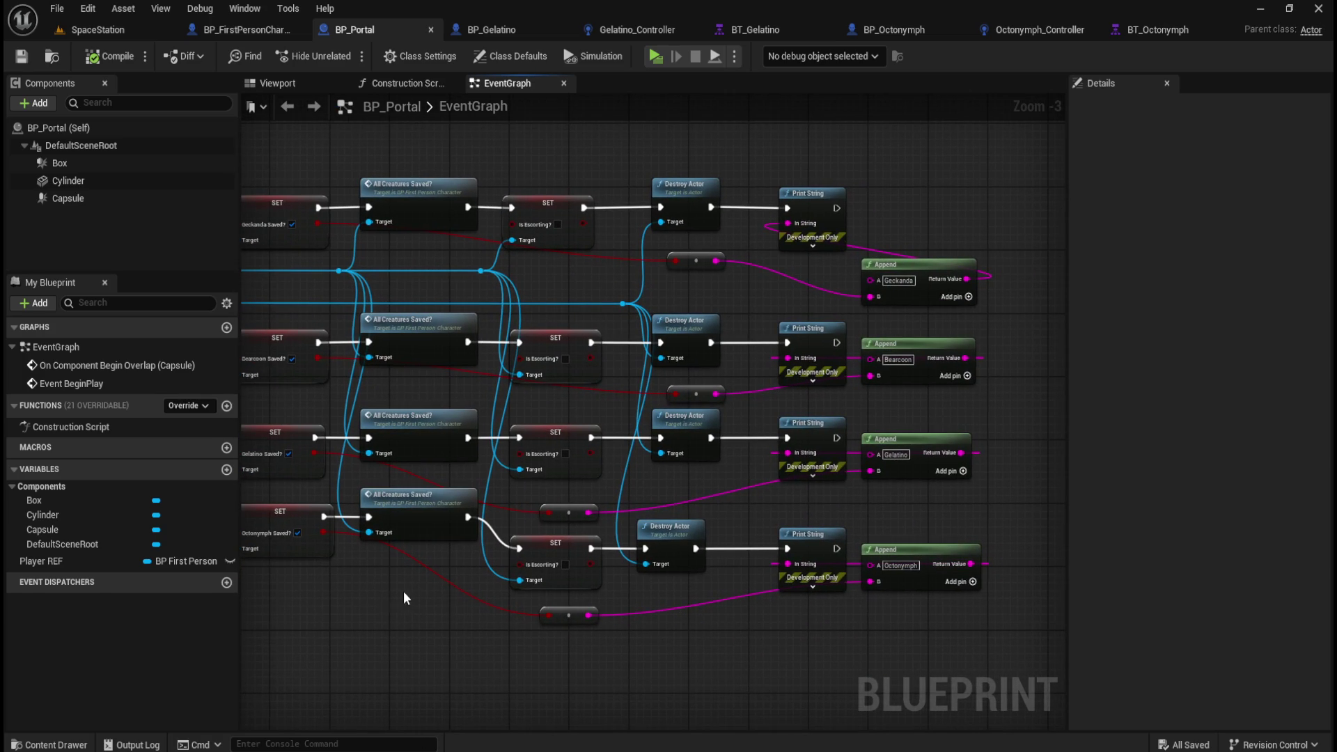
mouse_move(411, 636)
left_mouse_down()
mouse_move(702, 648)
mouse_move(636, 390)
mouse_move(669, 256)
left_mouse_up()
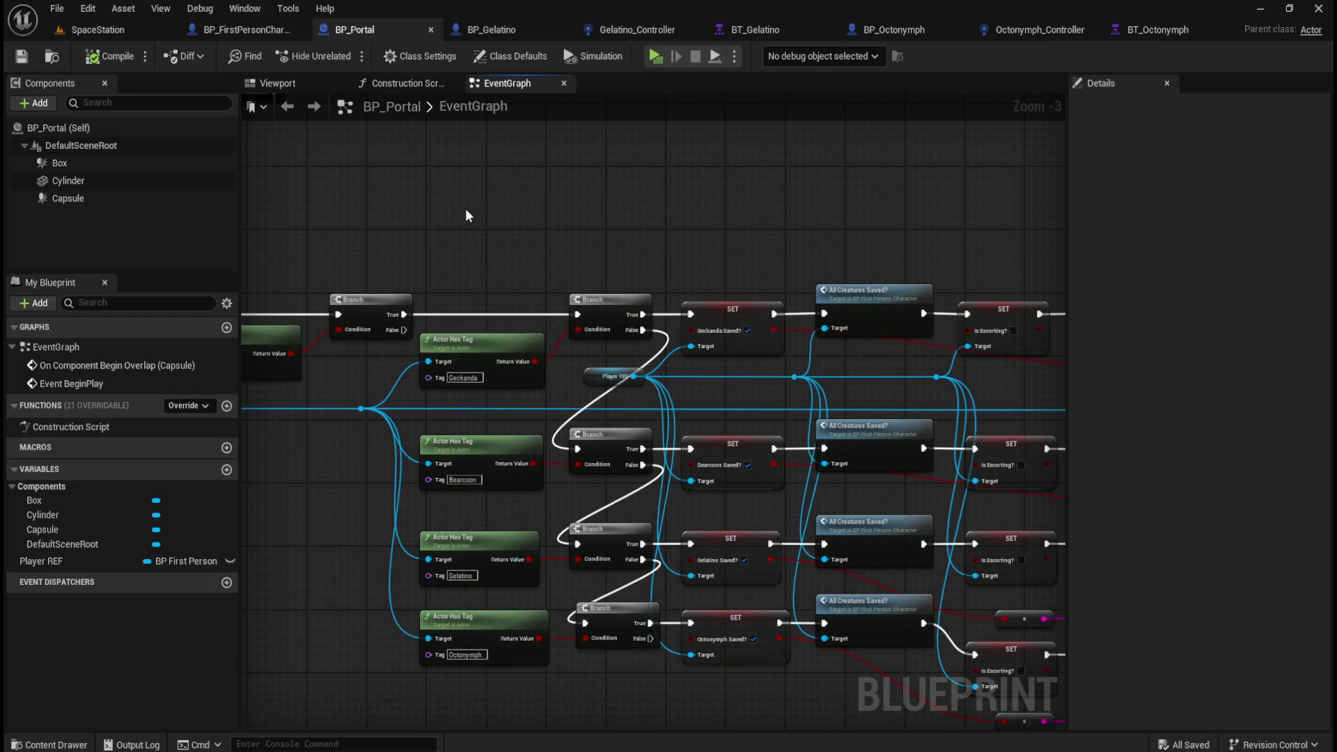
mouse_move(662, 680)
left_mouse_down()
mouse_move(799, 688)
mouse_move(784, 688)
left_mouse_up()
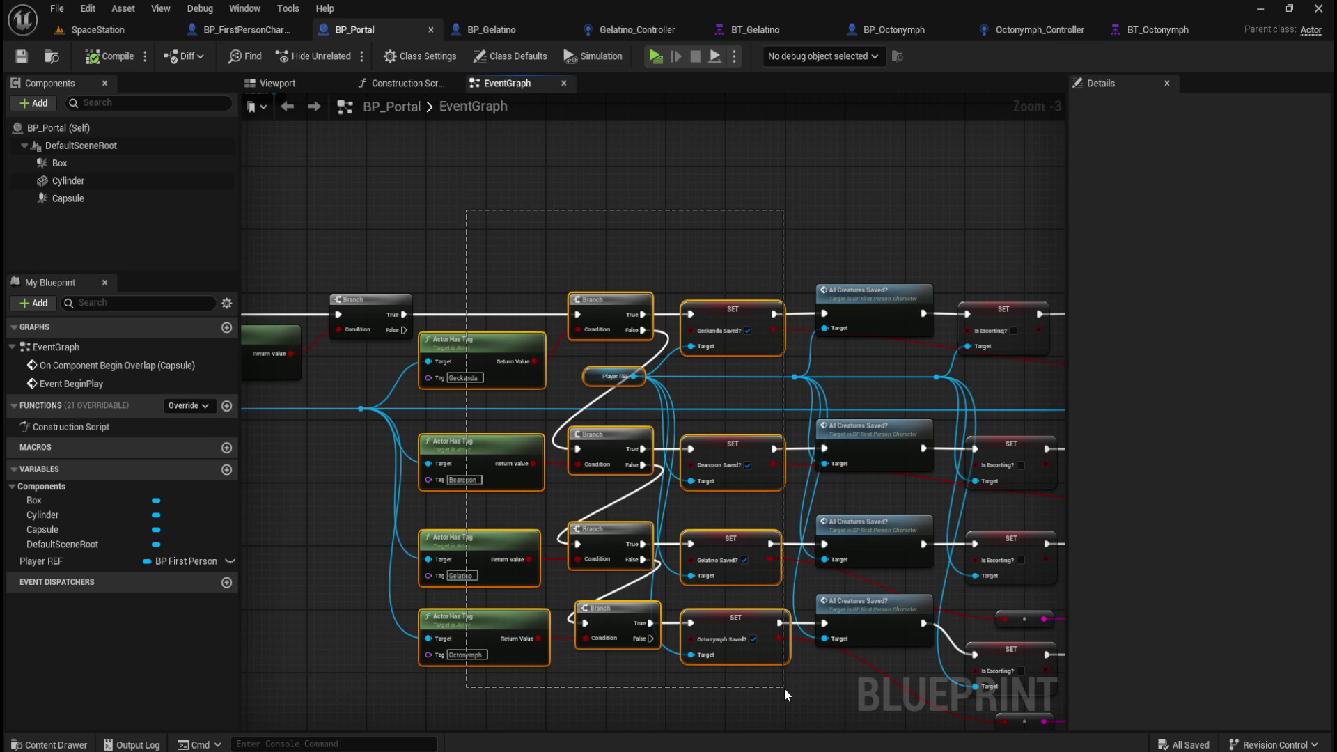
left_click_drag(784, 687, 784, 688)
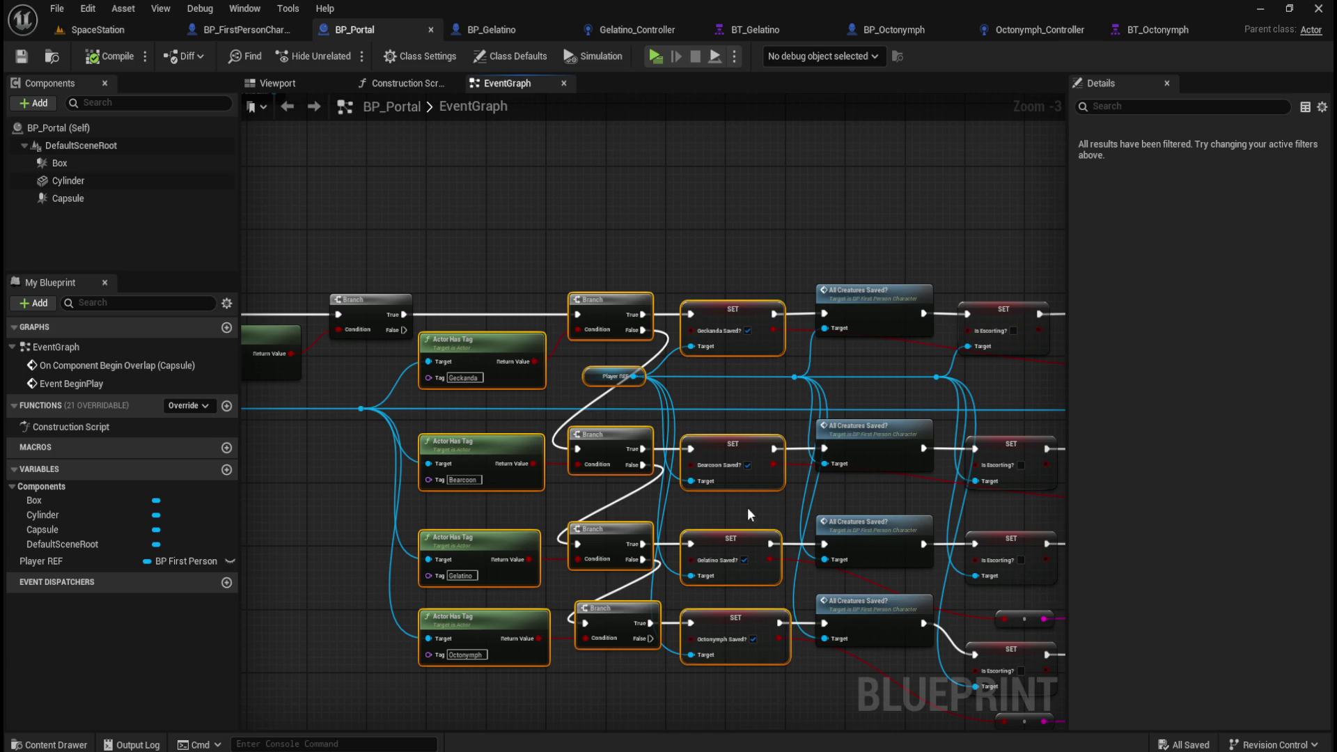
left_click_drag(935, 224, 807, 234)
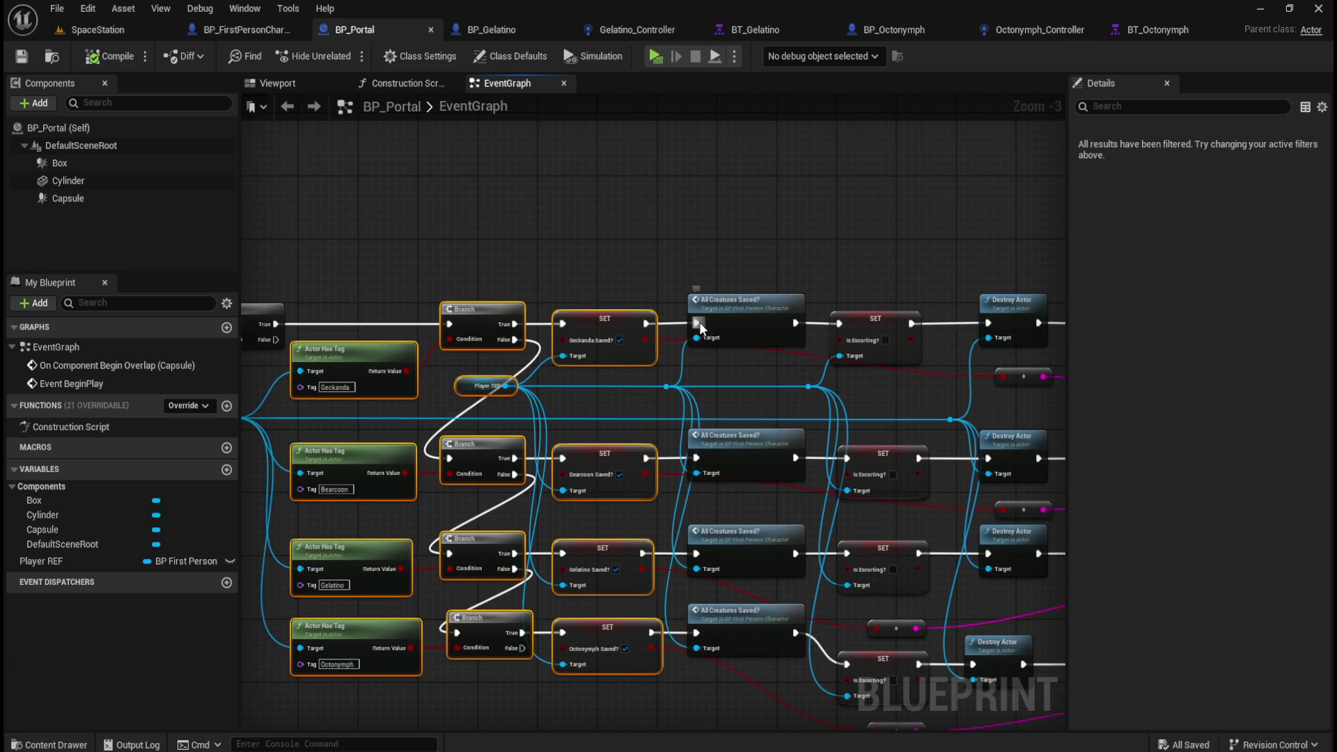
left_click_drag(629, 466, 577, 464)
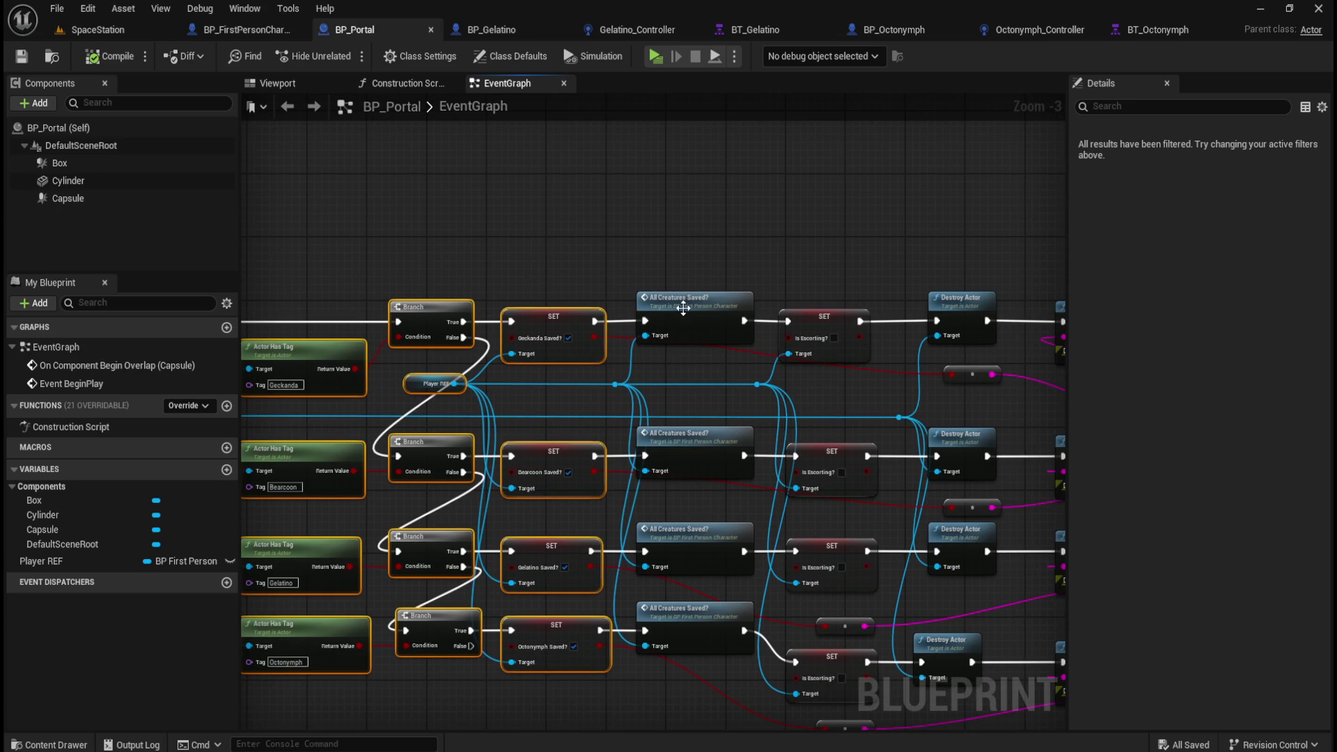
left_click_drag(759, 264, 751, 163)
left_click_drag(638, 651, 552, 630)
left_click_drag(561, 234, 535, 253)
left_click_drag(517, 201, 566, 261)
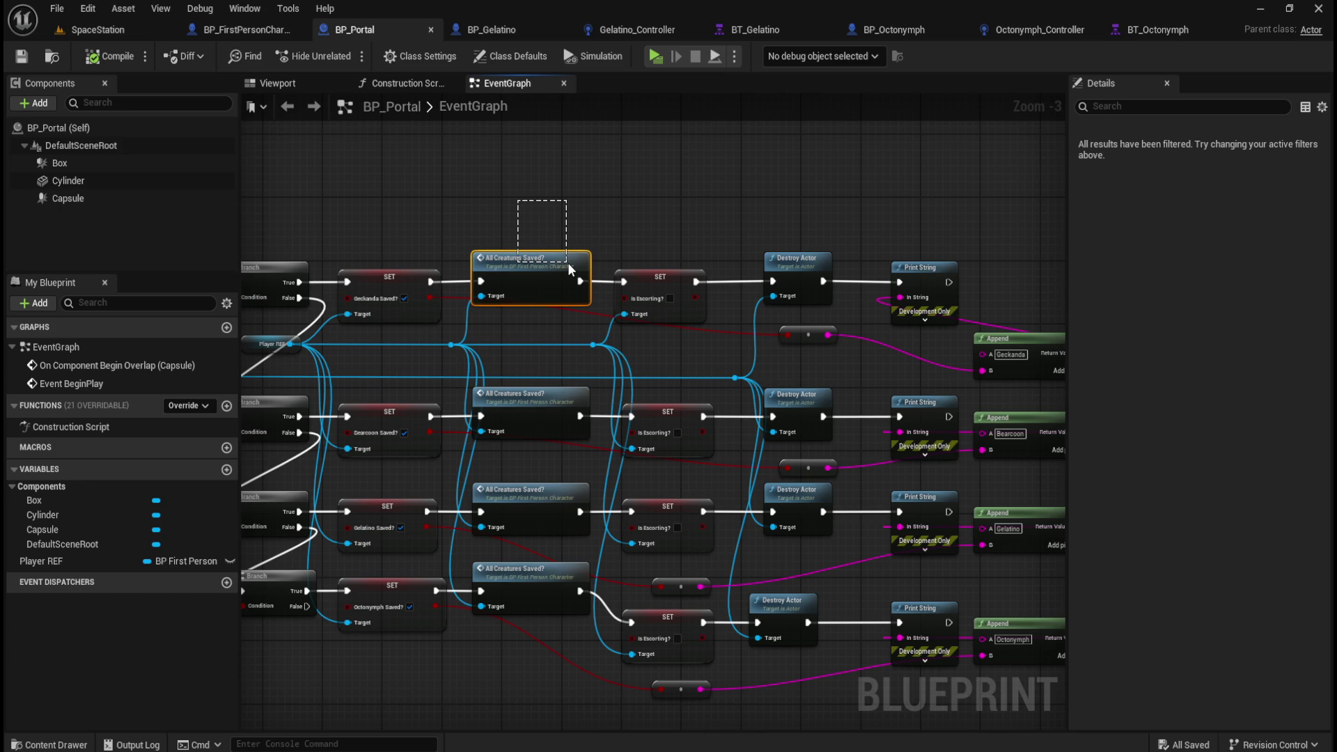
Step: Inspect the Is Escorting SET and Destroy Actor nodes at the end of the overlap logic
left_click_drag(566, 262, 567, 262)
mouse_move(628, 222)
left_mouse_down()
mouse_move(653, 257)
mouse_move(713, 286)
left_mouse_up()
left_click_drag(770, 231, 827, 267)
mouse_move(899, 202)
left_mouse_down()
mouse_move(794, 195)
mouse_move(929, 495)
mouse_move(990, 674)
mouse_move(1014, 674)
left_mouse_up()
left_click(779, 204)
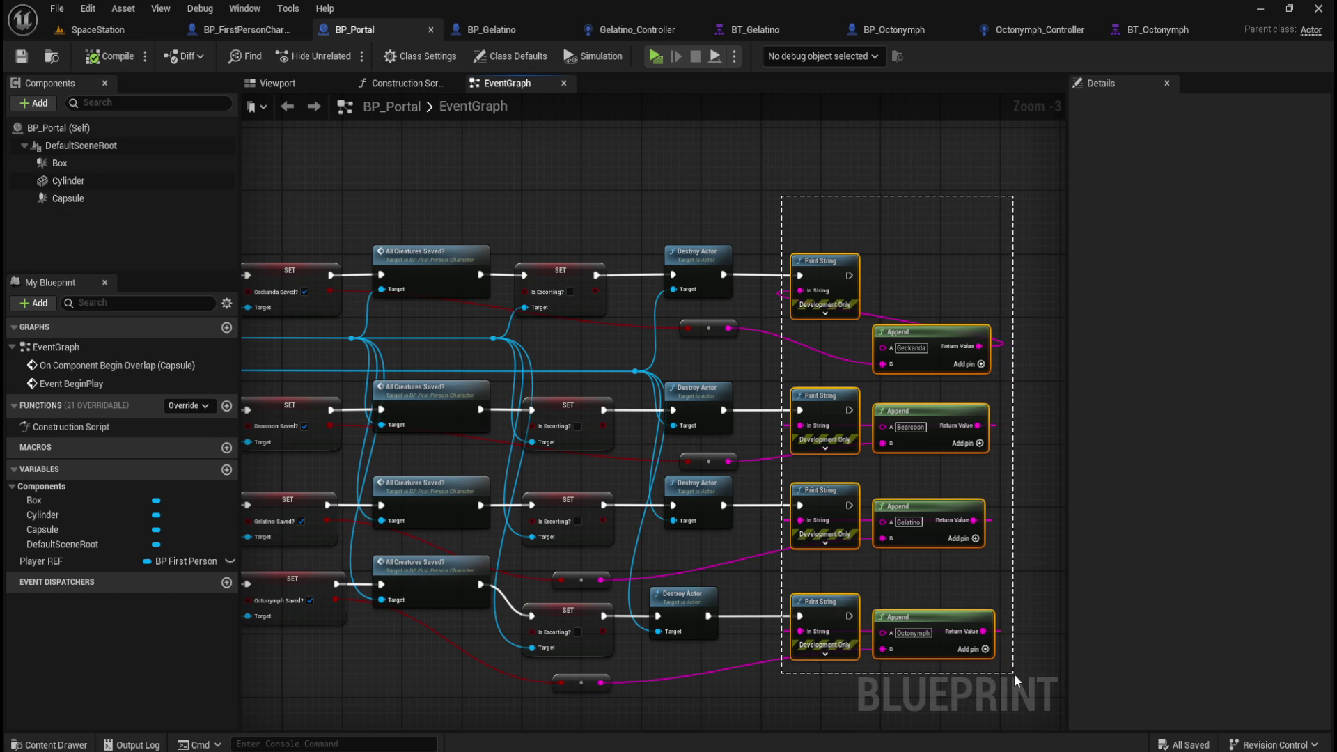
Step: Delete the four Print String and Append nodes and pan back to the Actor Has Tag checks
left_click_drag(1014, 674, 1014, 674)
mouse_move(768, 207)
left_mouse_down()
mouse_move(879, 353)
mouse_move(973, 638)
mouse_move(1008, 671)
left_mouse_up()
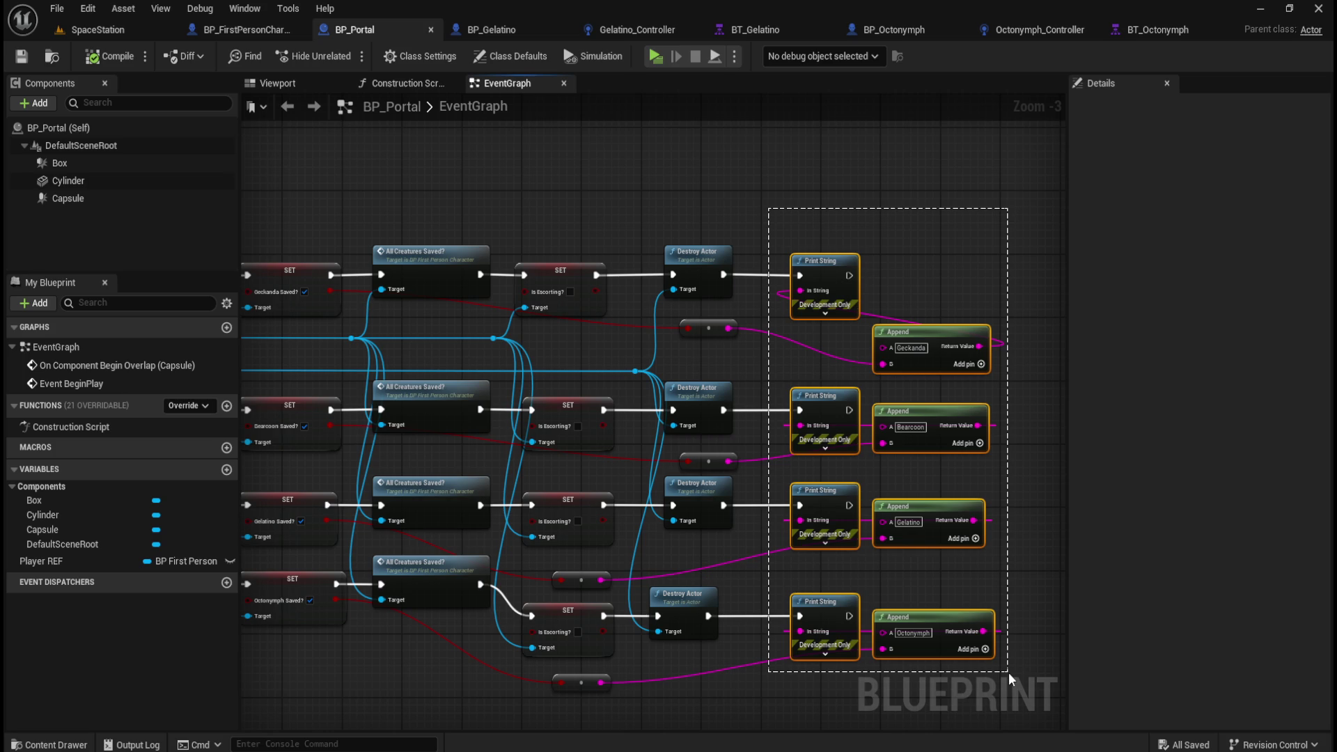
left_click_drag(1008, 671, 1008, 671)
key("Delete")
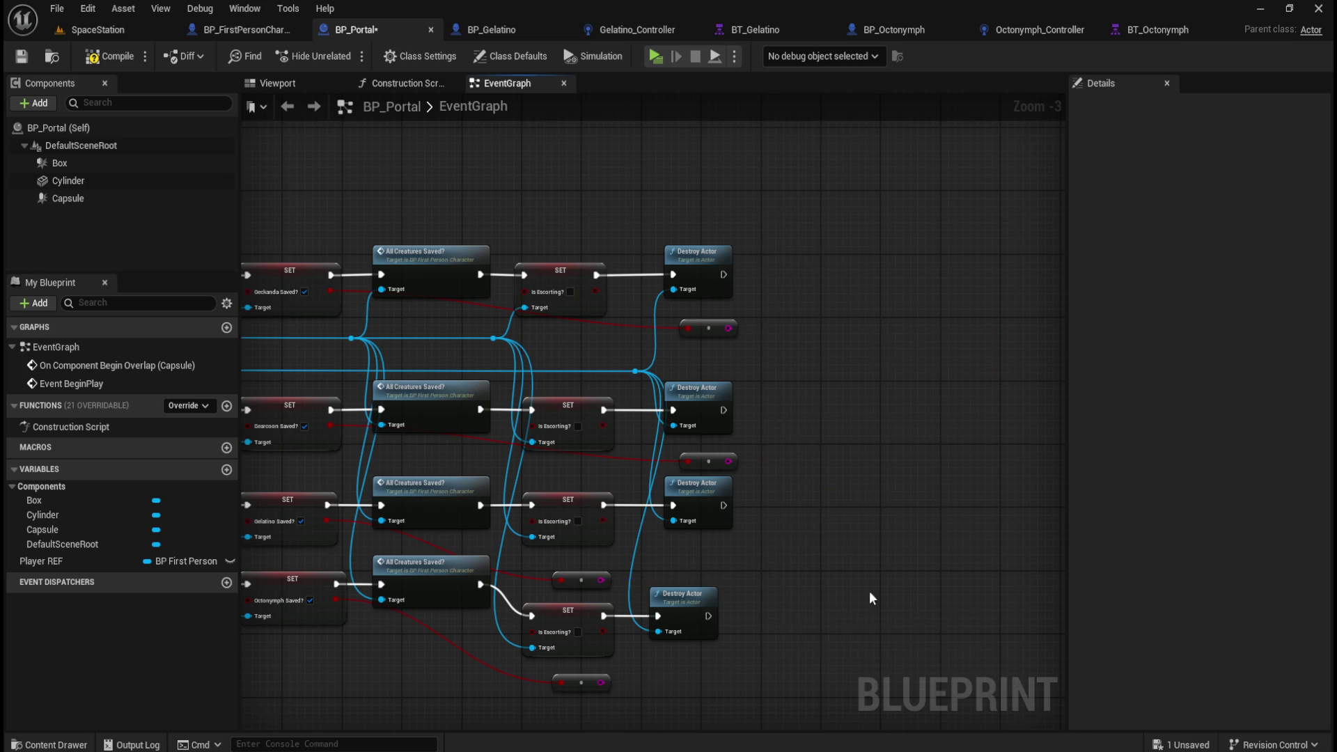
mouse_move(544, 585)
left_mouse_down()
mouse_move(605, 609)
mouse_move(689, 611)
left_mouse_up()
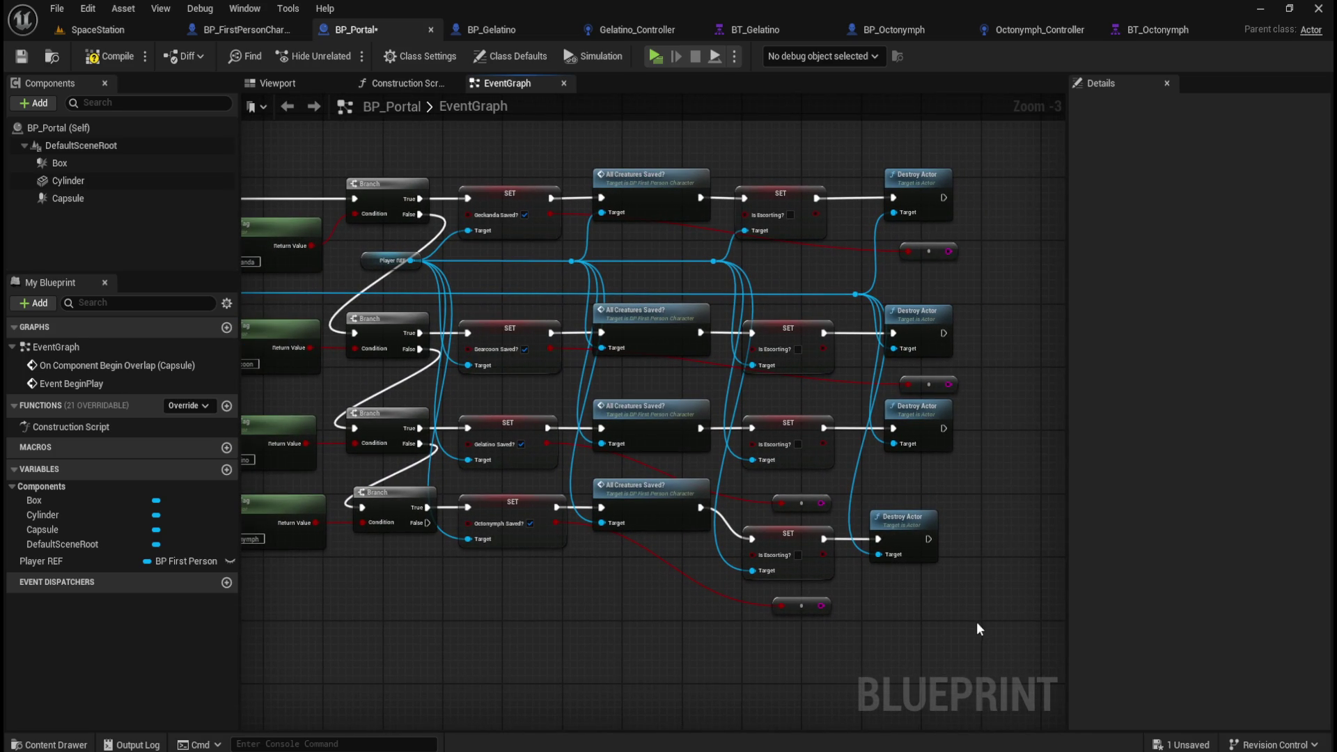
mouse_move(895, 574)
left_mouse_down()
mouse_move(725, 352)
mouse_move(618, 310)
mouse_move(593, 318)
left_mouse_up()
Step: Delete the three lower duplicate saved-check chains and the leftover reroute point
key("Delete")
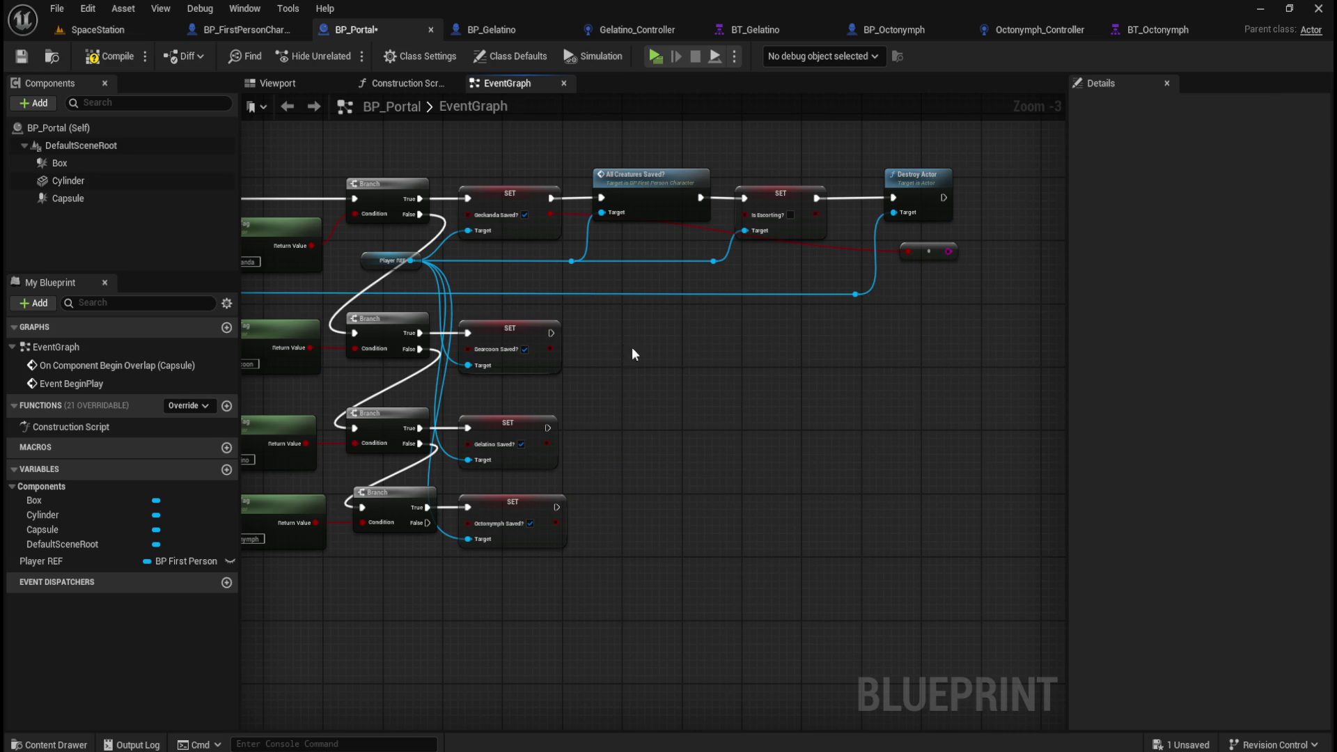
left_click_drag(928, 256, 929, 254)
key("Delete")
left_click_drag(639, 389, 708, 432)
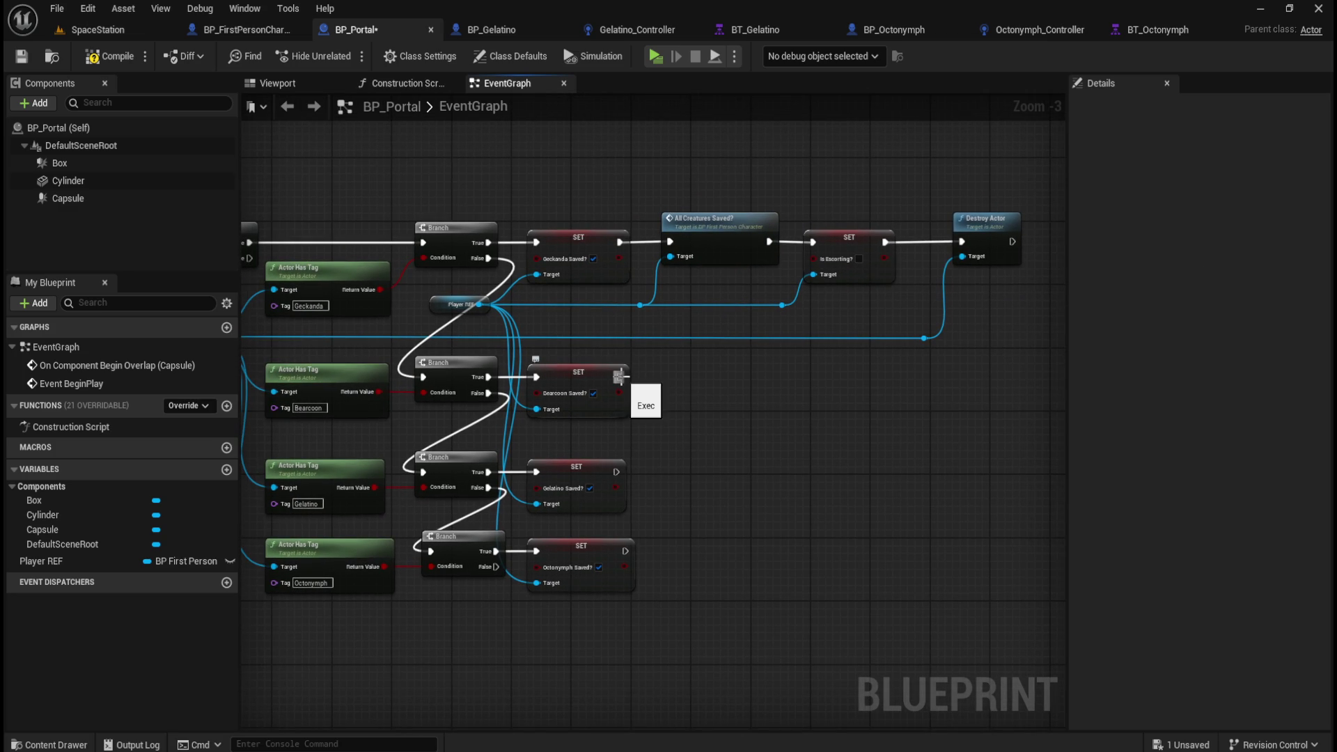
Step: Wire the Bearcoon, Gelatino and Octonymph SET nodes into the top All Creatures Saved? node
mouse_move(620, 377)
left_mouse_down()
mouse_move(645, 269)
mouse_move(670, 242)
left_mouse_up()
mouse_move(617, 471)
left_mouse_down()
mouse_move(668, 309)
mouse_move(669, 242)
left_mouse_up()
mouse_move(624, 549)
left_mouse_down()
mouse_move(678, 476)
mouse_move(670, 243)
left_mouse_up()
mouse_move(729, 418)
left_mouse_down()
mouse_move(883, 427)
mouse_move(716, 422)
left_mouse_up()
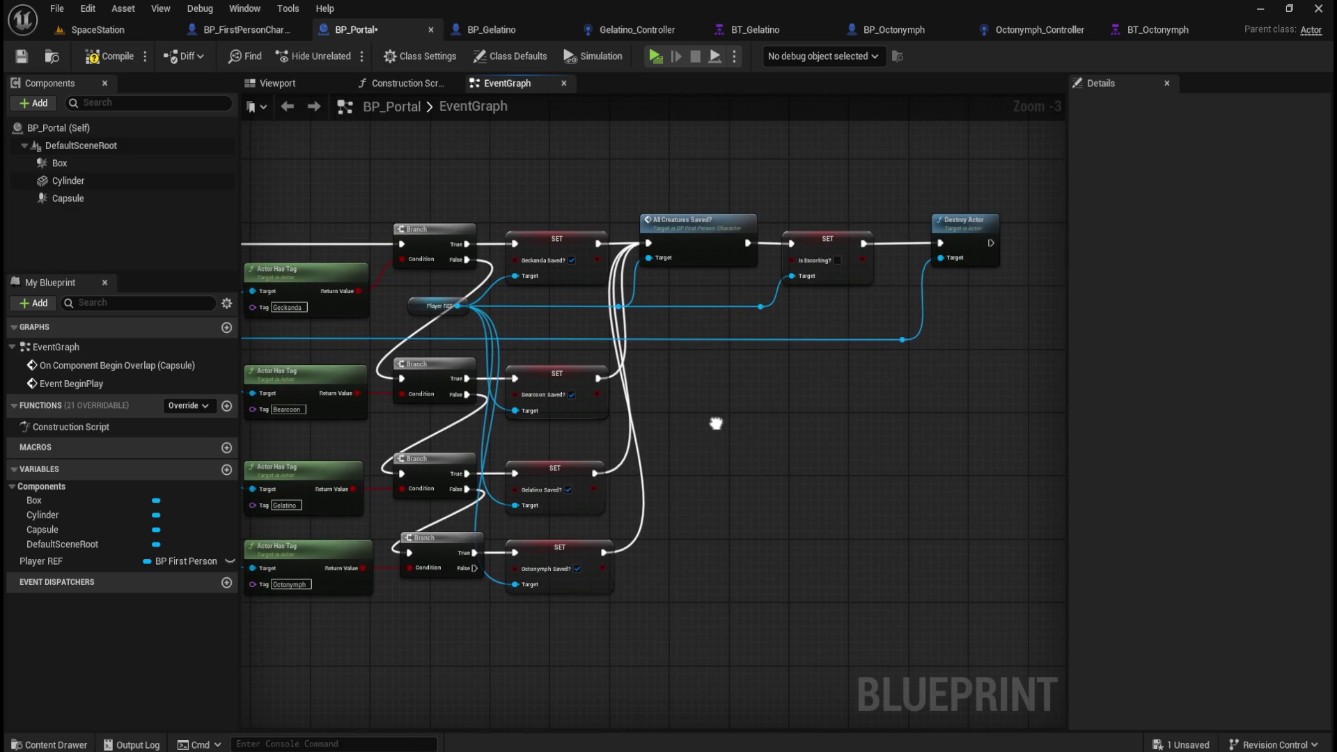
Step: Shift the All Creatures Saved? chain and its reroute points to the right
scroll(699, 326, "down", 3)
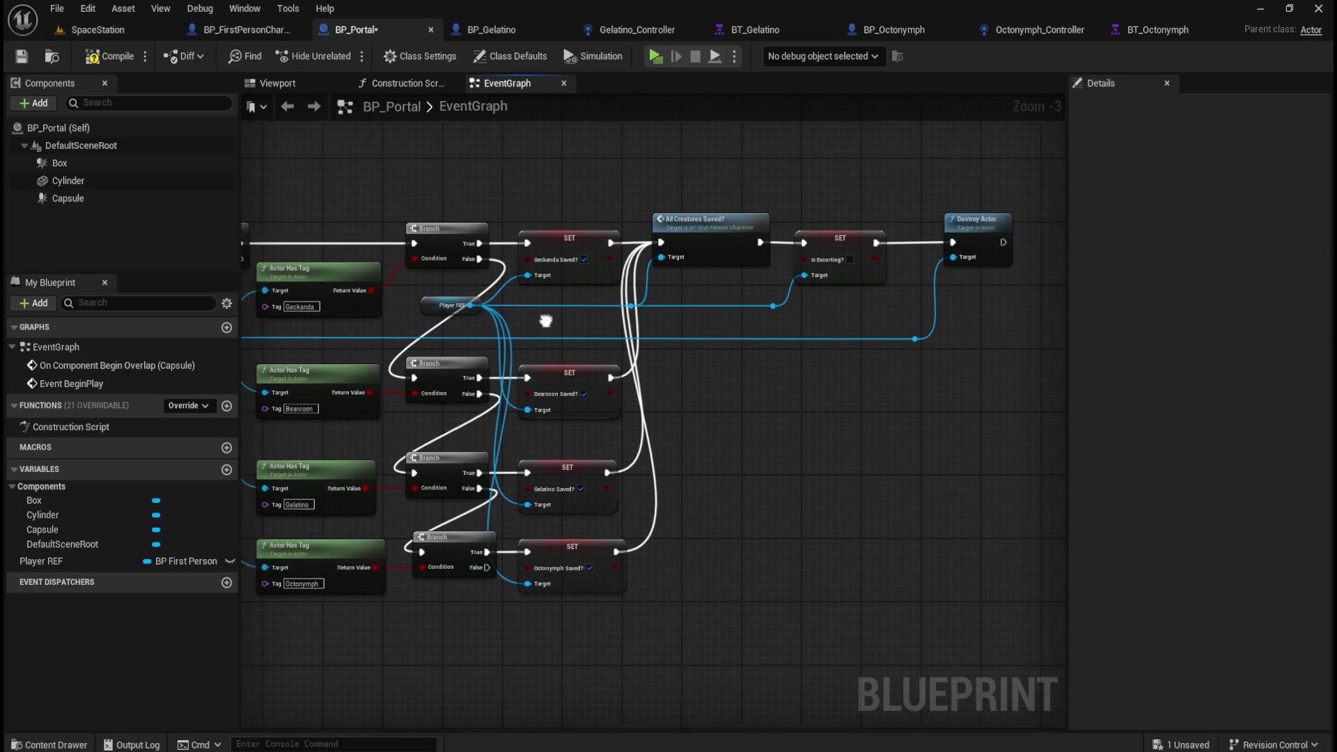
scroll(688, 261, "up", 1)
left_click_drag(341, 259, 948, 323)
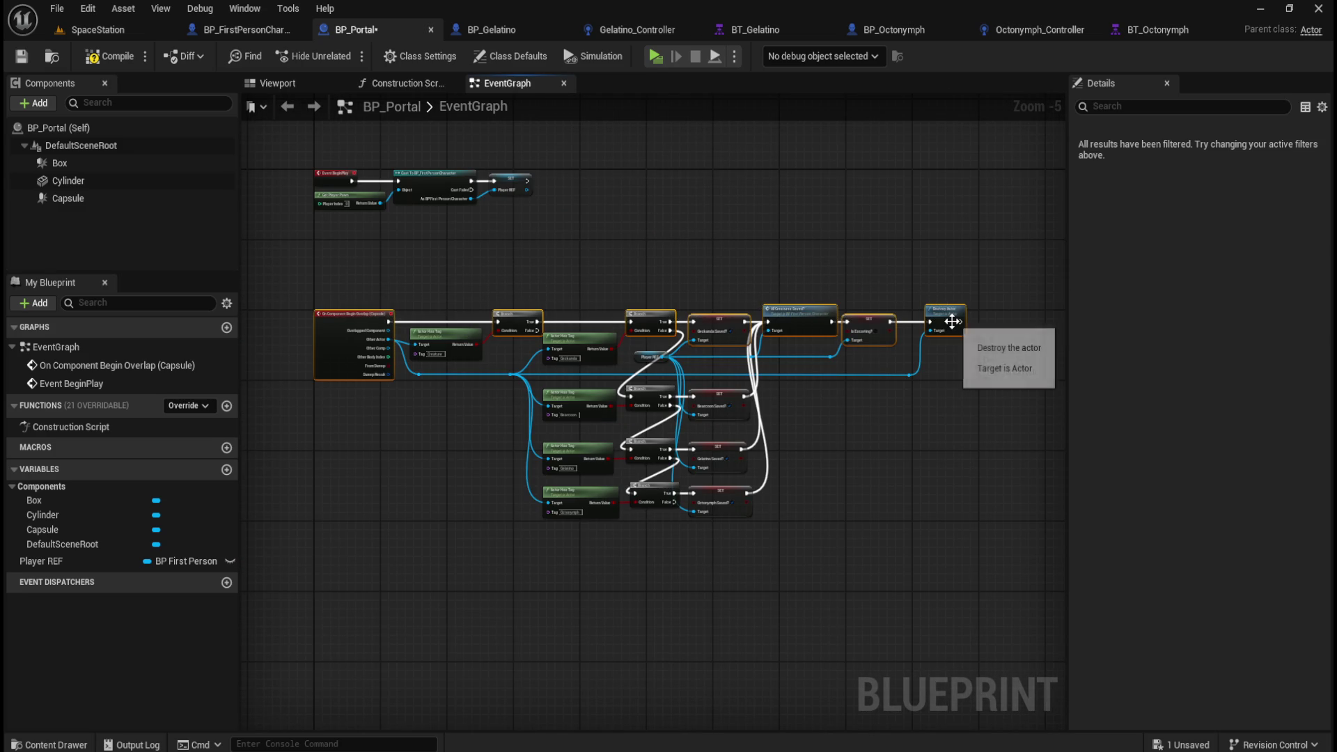
left_click(812, 250)
scroll(852, 322, "up", 2)
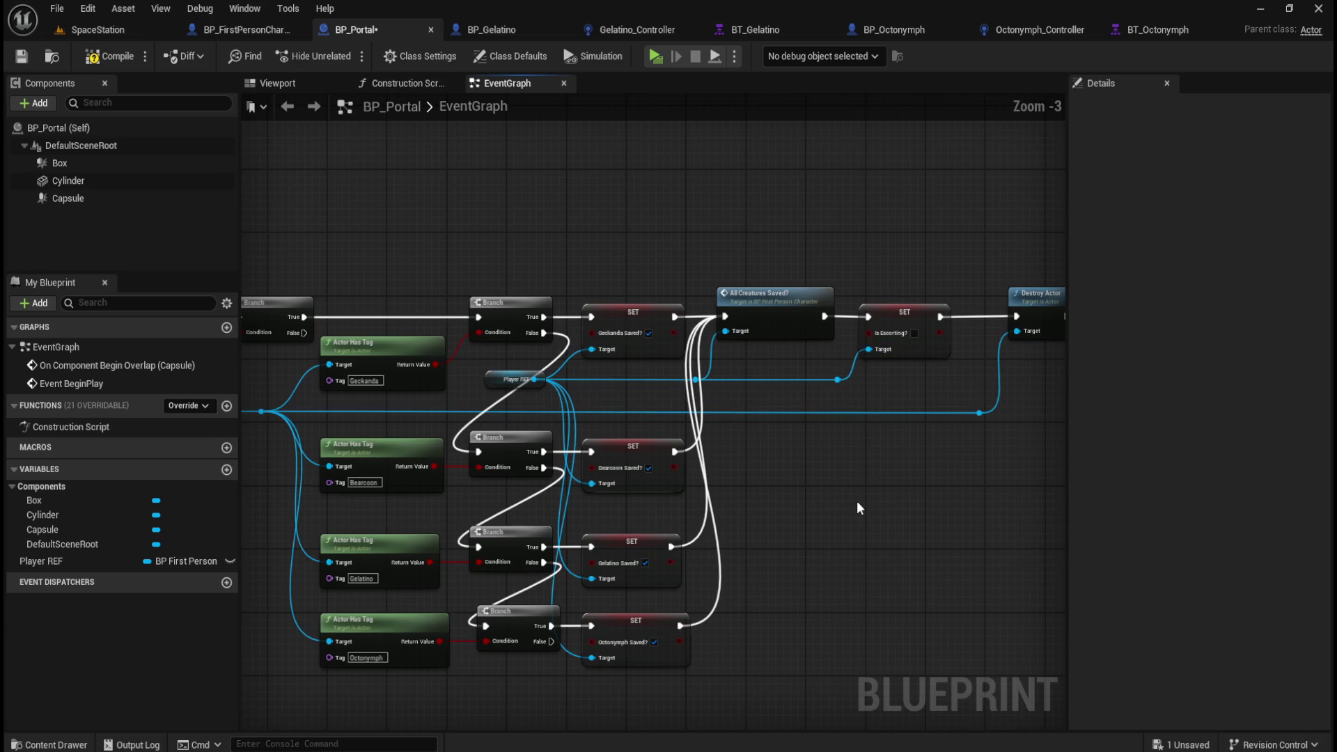
mouse_move(988, 211)
left_mouse_down()
mouse_move(606, 399)
mouse_move(591, 390)
left_mouse_up()
key("ctrl+z")
key("Right")
key("Right")
key("Right")
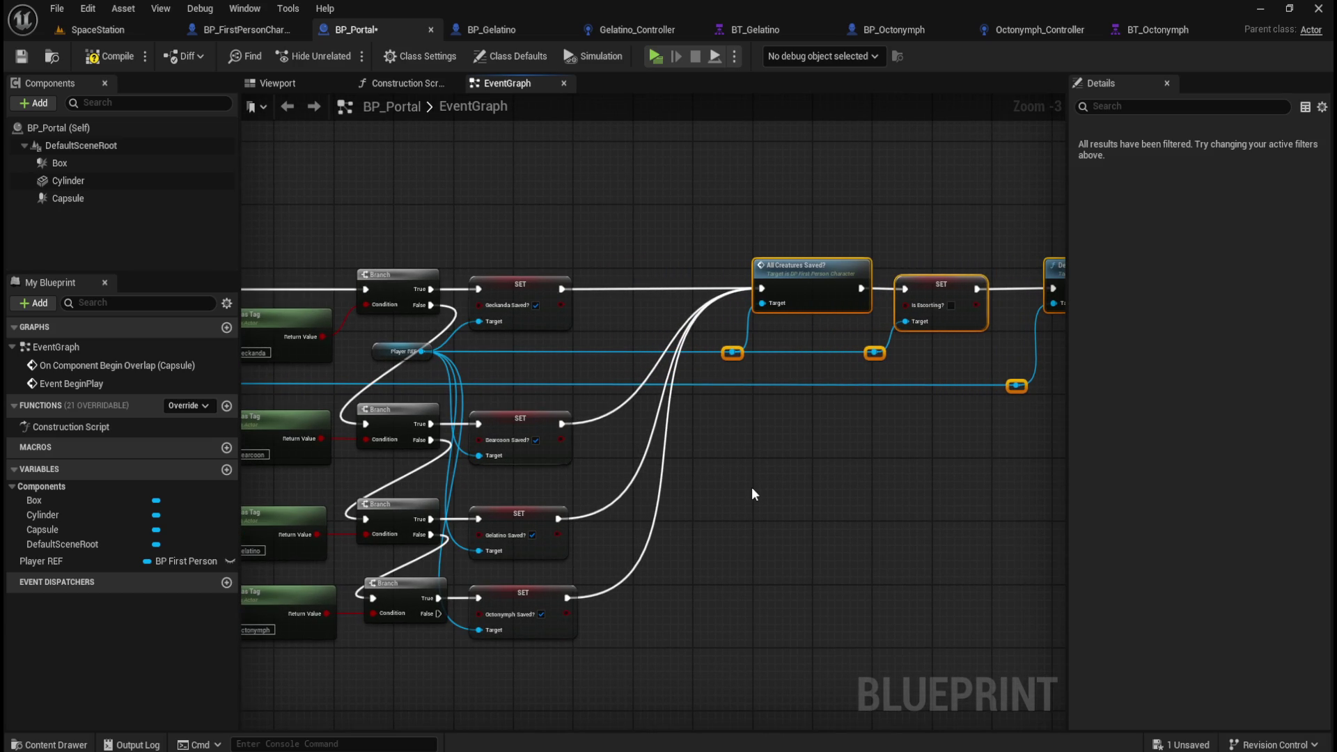
key("Left")
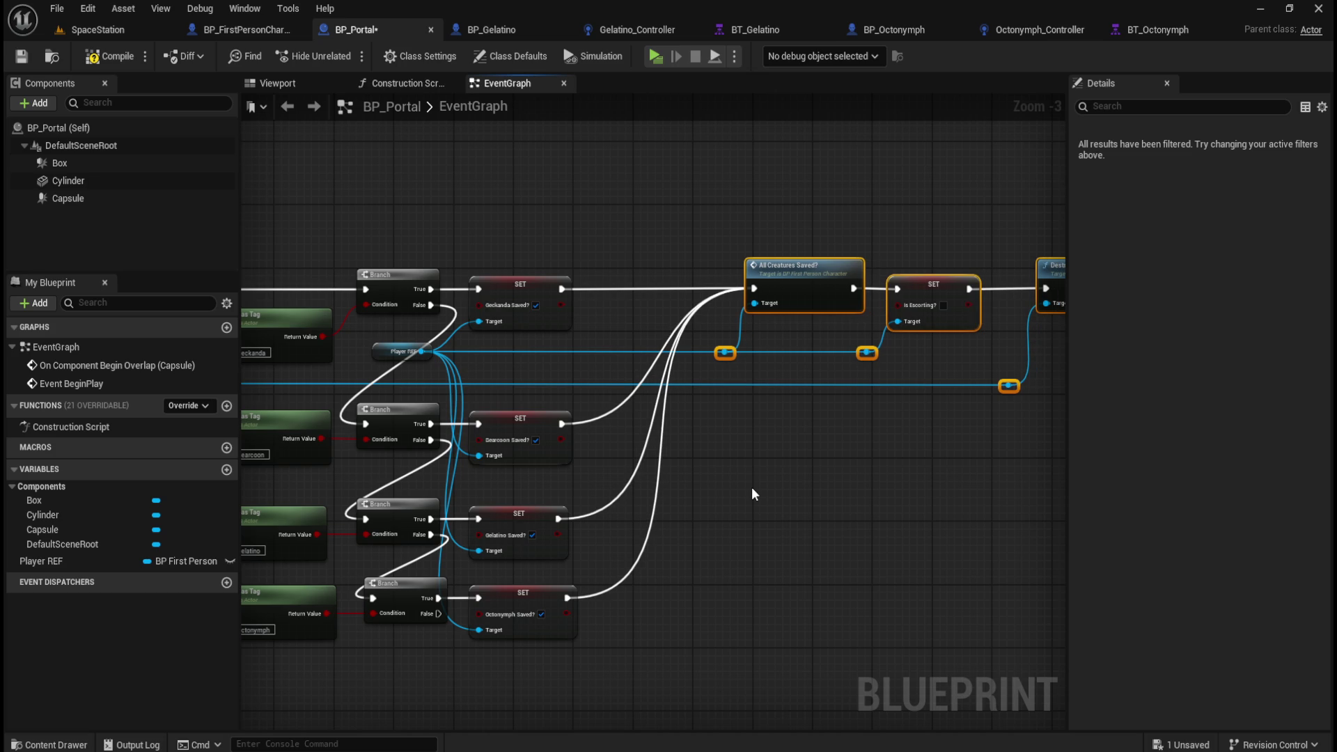
Step: Check the Player REF node and long-wire reroute points, then compile the blueprint
mouse_move(359, 337)
left_mouse_down()
mouse_move(825, 377)
mouse_move(867, 364)
left_mouse_up()
left_click(888, 457)
scroll(871, 464, "down", 1)
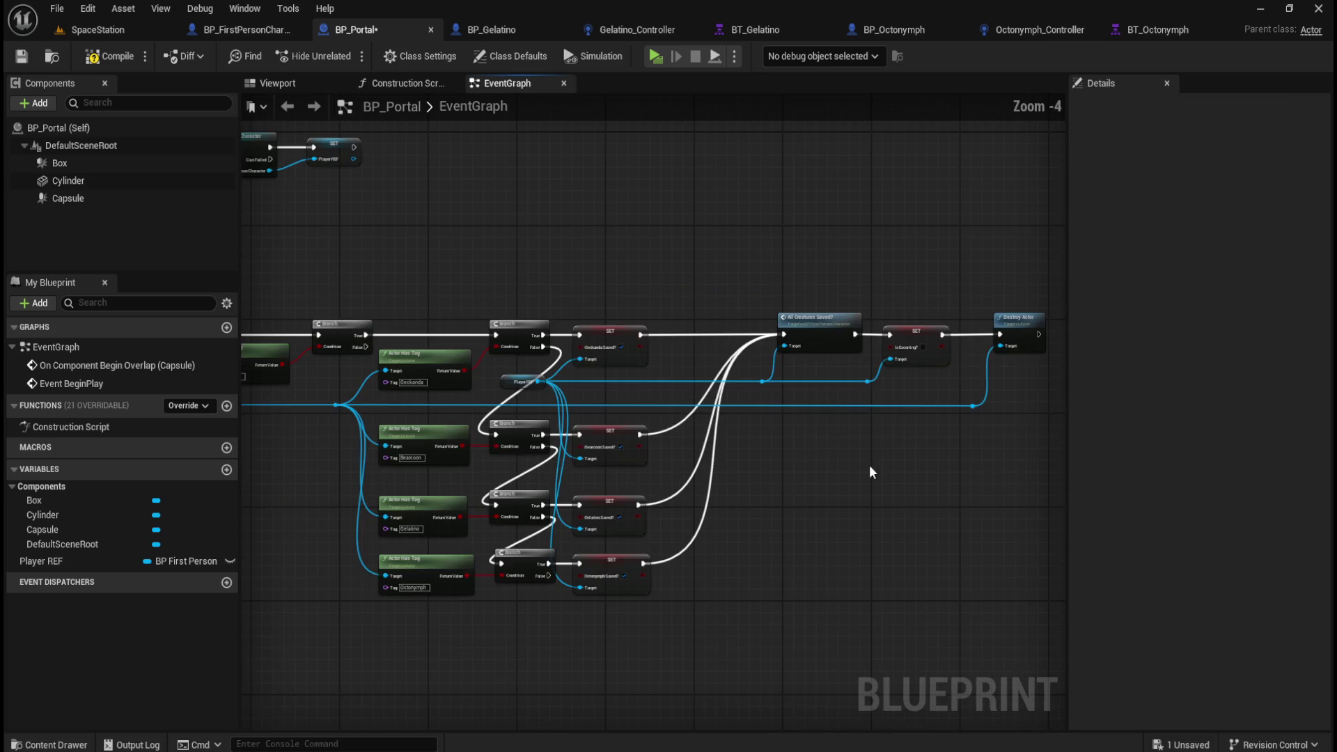
scroll(787, 448, "down", 1)
left_click_drag(948, 411, 360, 420)
left_click(867, 482)
scroll(829, 483, "up", 3)
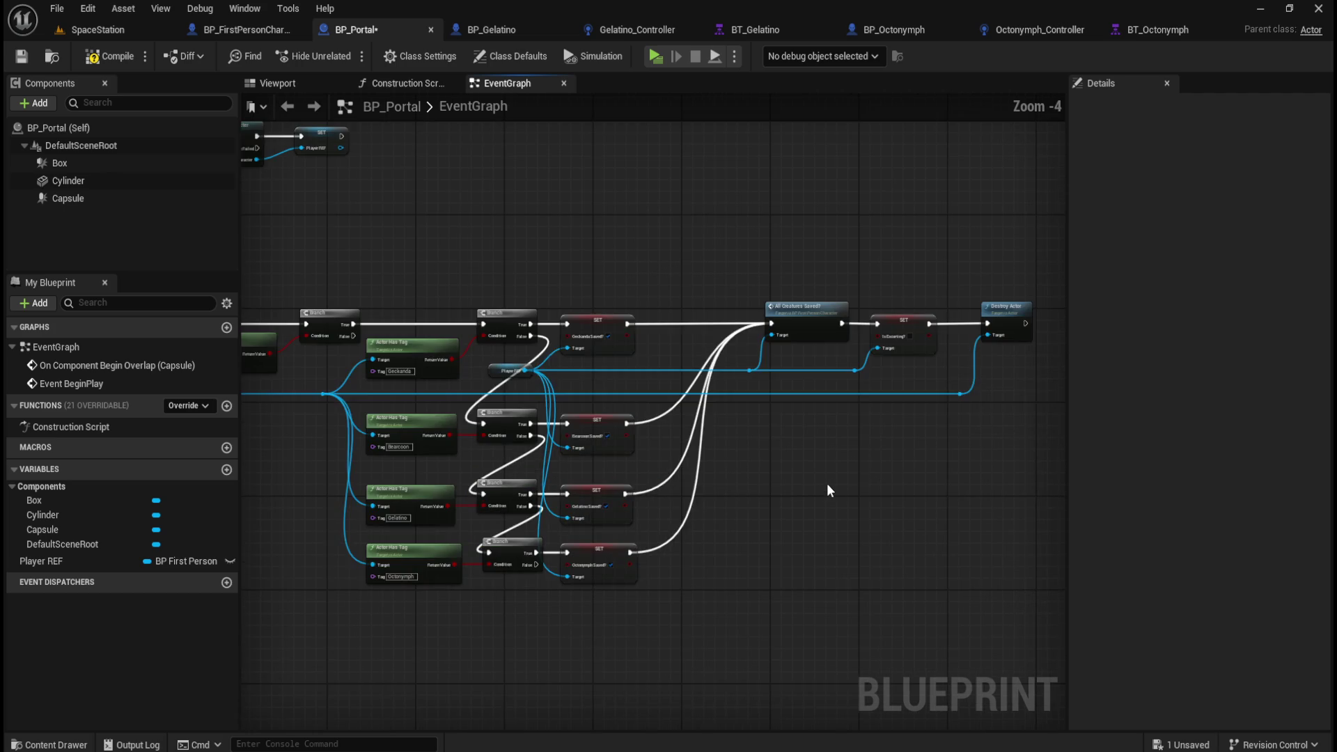
scroll(813, 486, "down", 2)
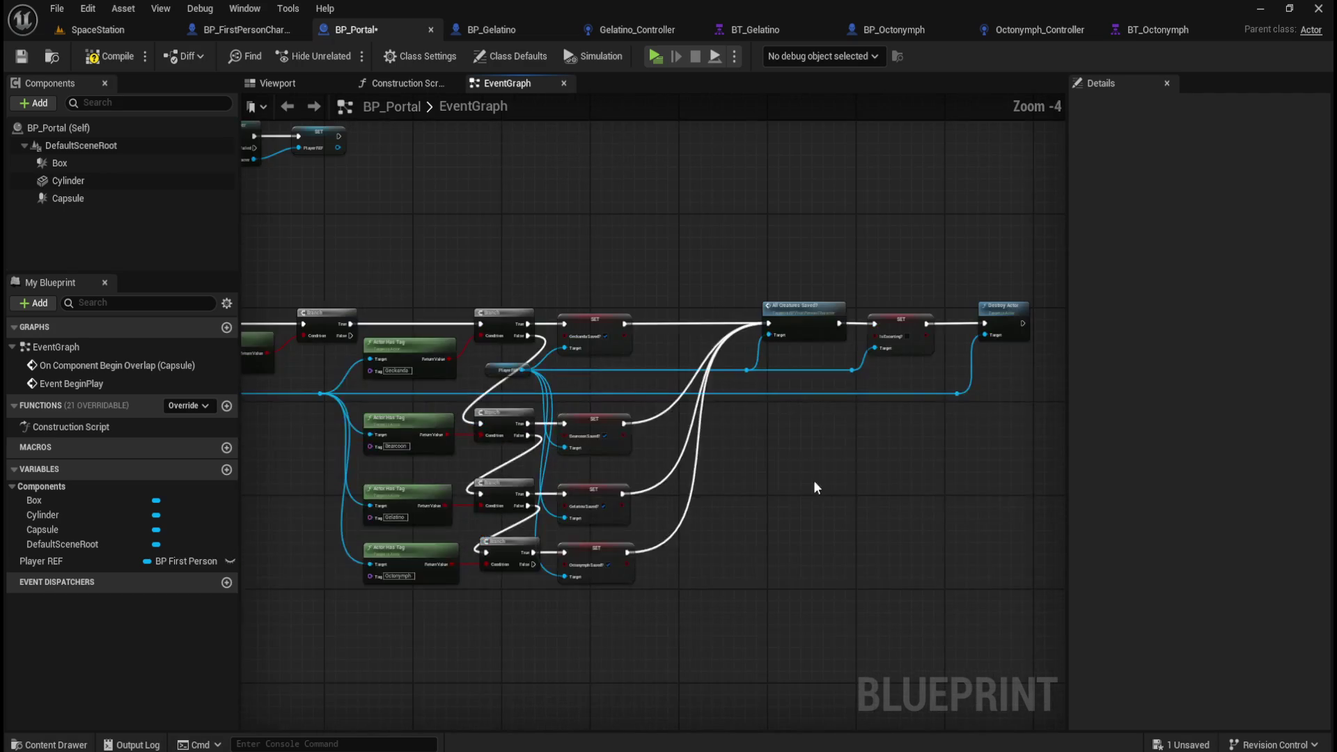
mouse_move(857, 483)
left_mouse_down()
mouse_move(973, 483)
mouse_move(1012, 504)
left_mouse_up()
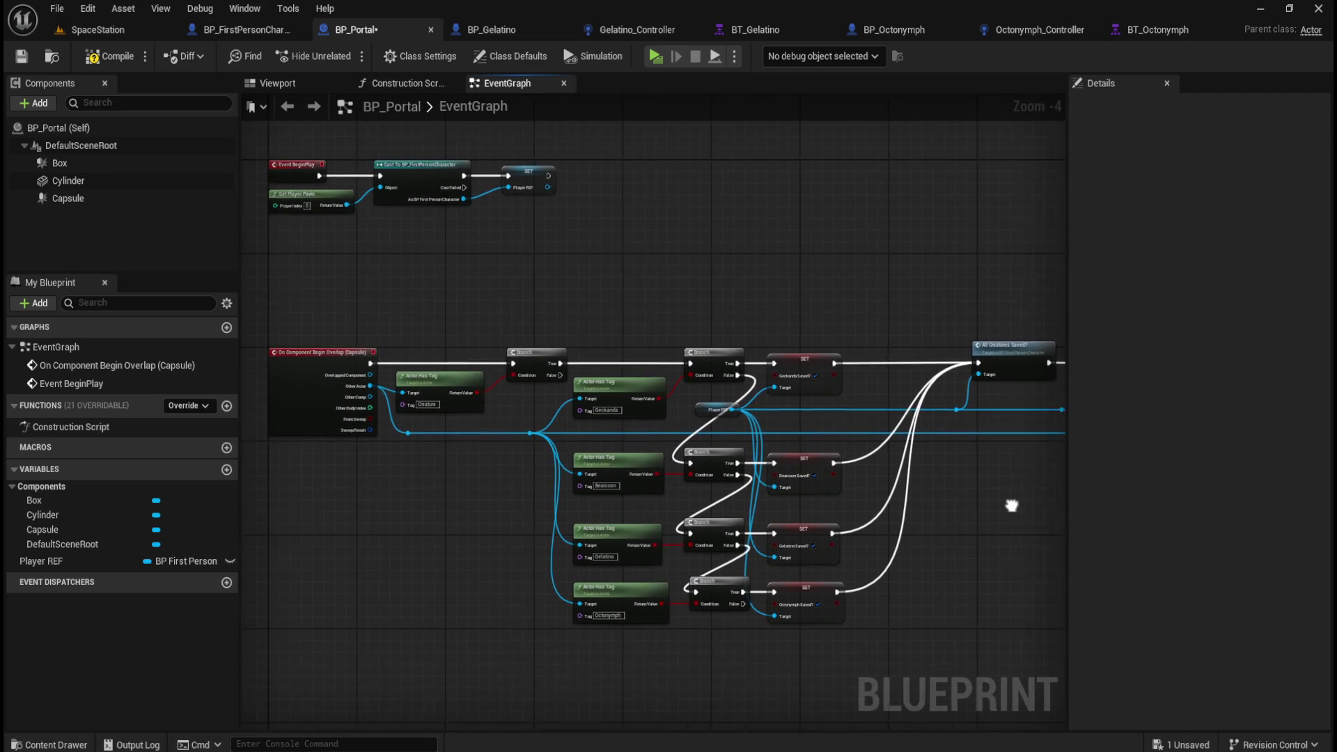
key("F7")
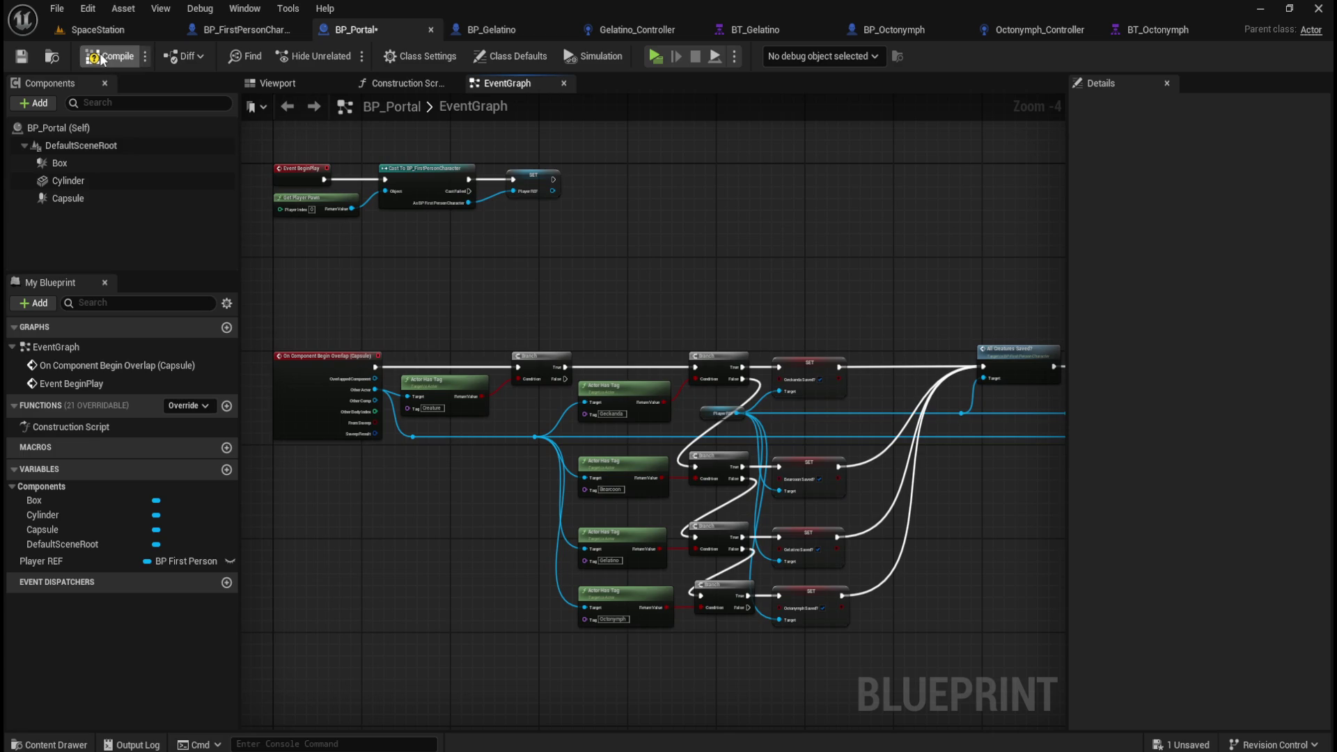
Step: Save BP_Portal and pan across the EventGraph to verify the rewired SET and Destroy Actor nodes
key("ctrl+s")
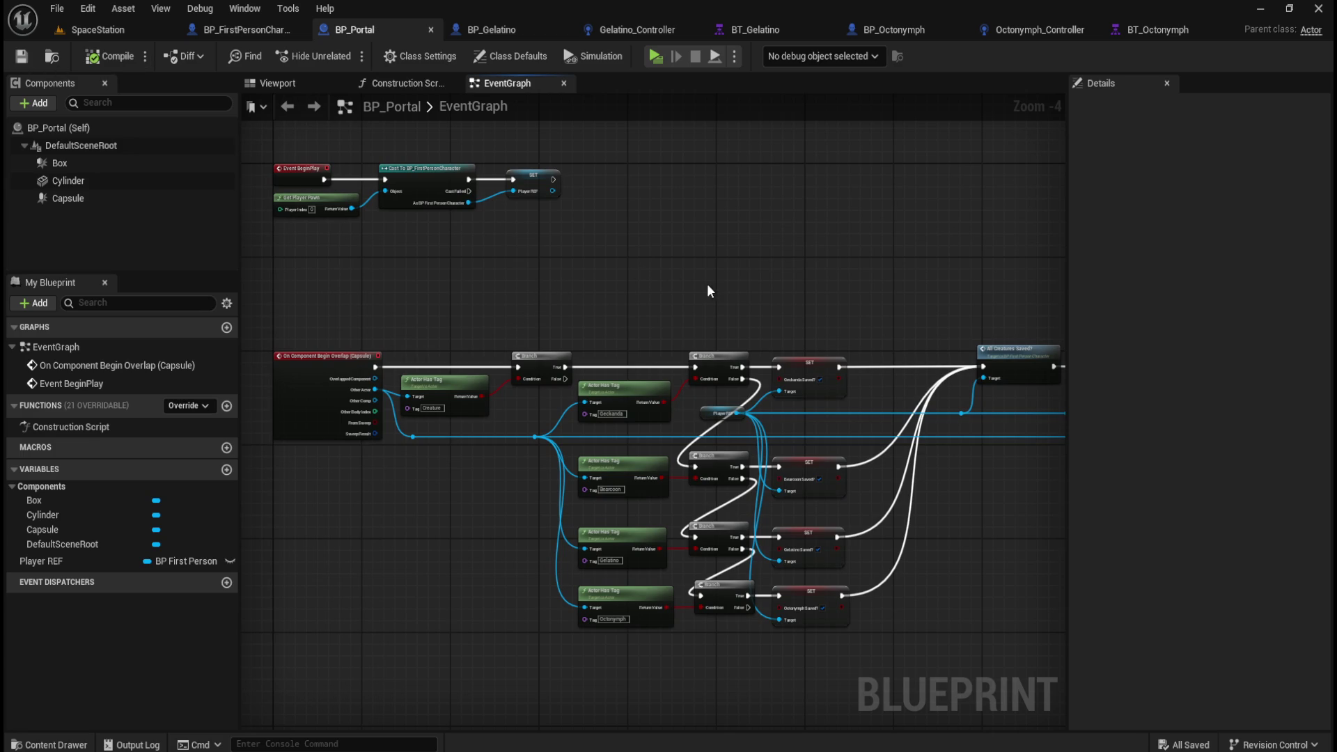
left_click_drag(571, 338, 363, 327)
scroll(713, 283, "up", 1)
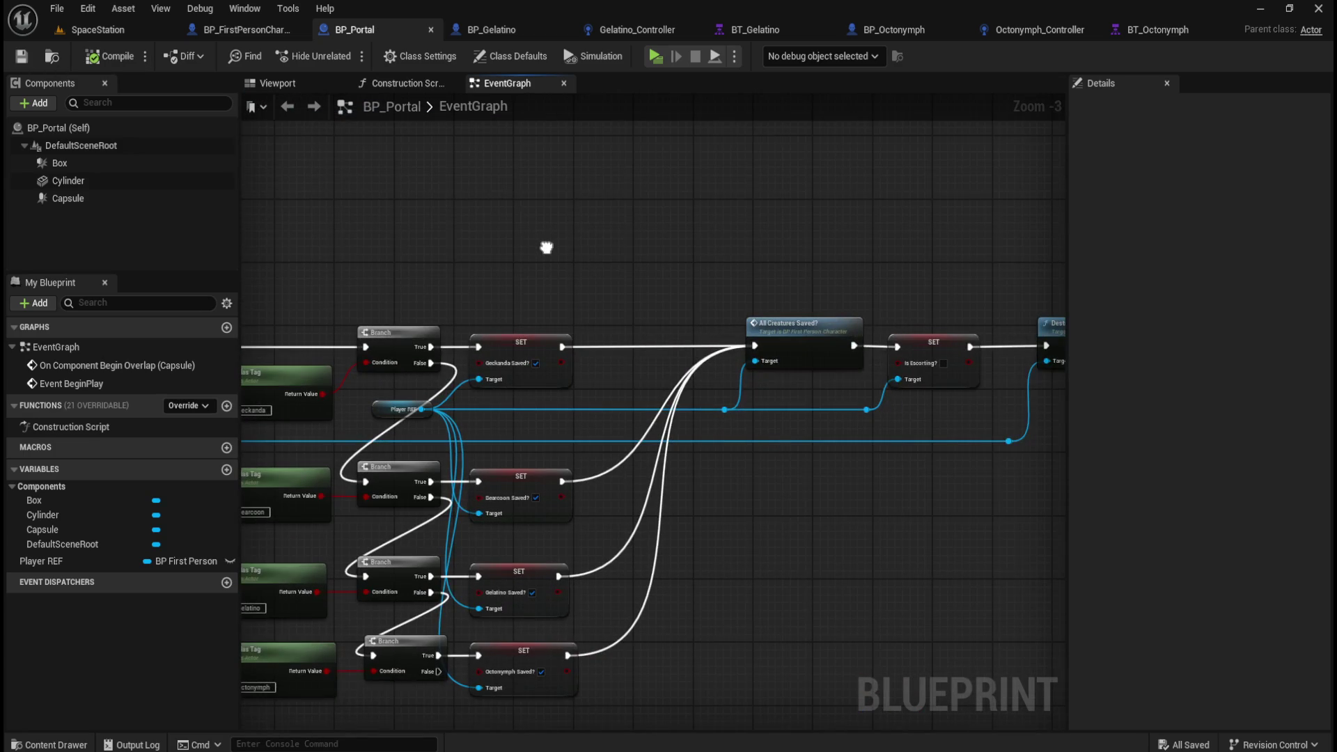
left_click_drag(712, 282, 556, 262)
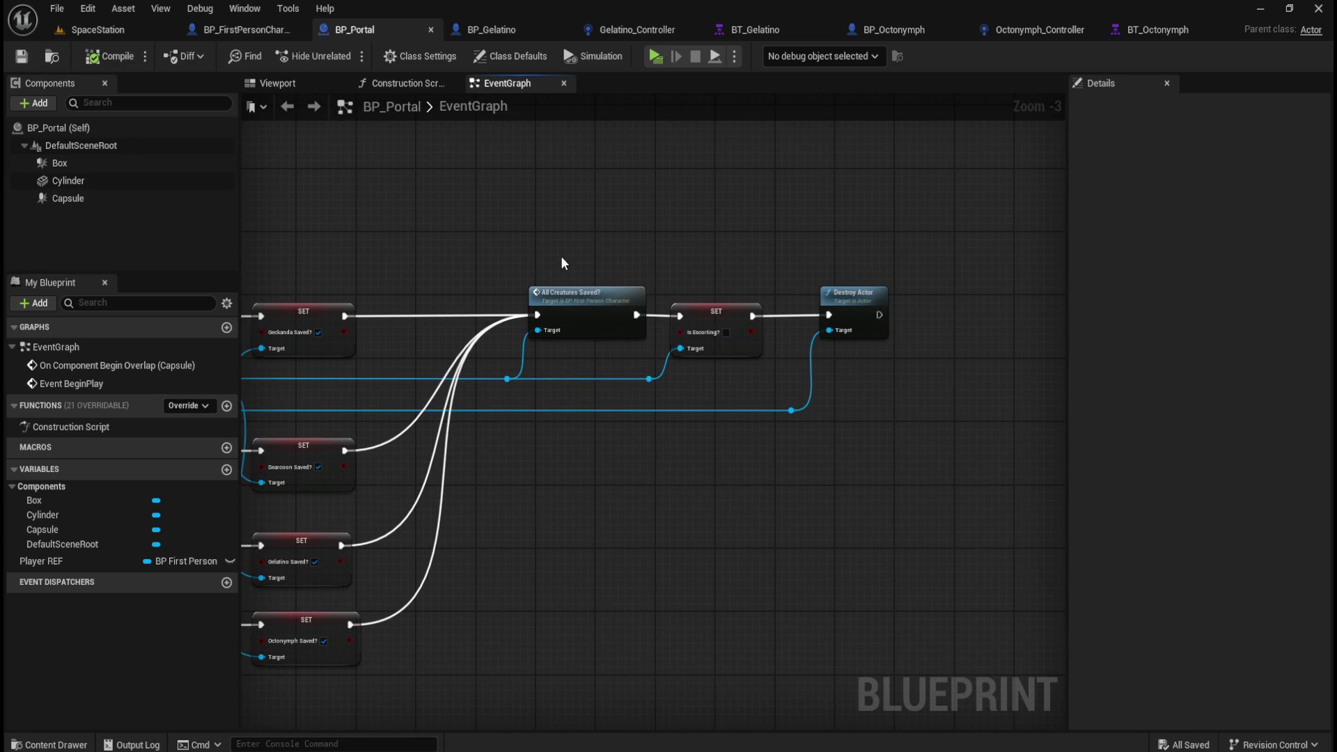
mouse_move(433, 254)
left_mouse_down()
mouse_move(897, 296)
mouse_move(728, 251)
left_mouse_up()
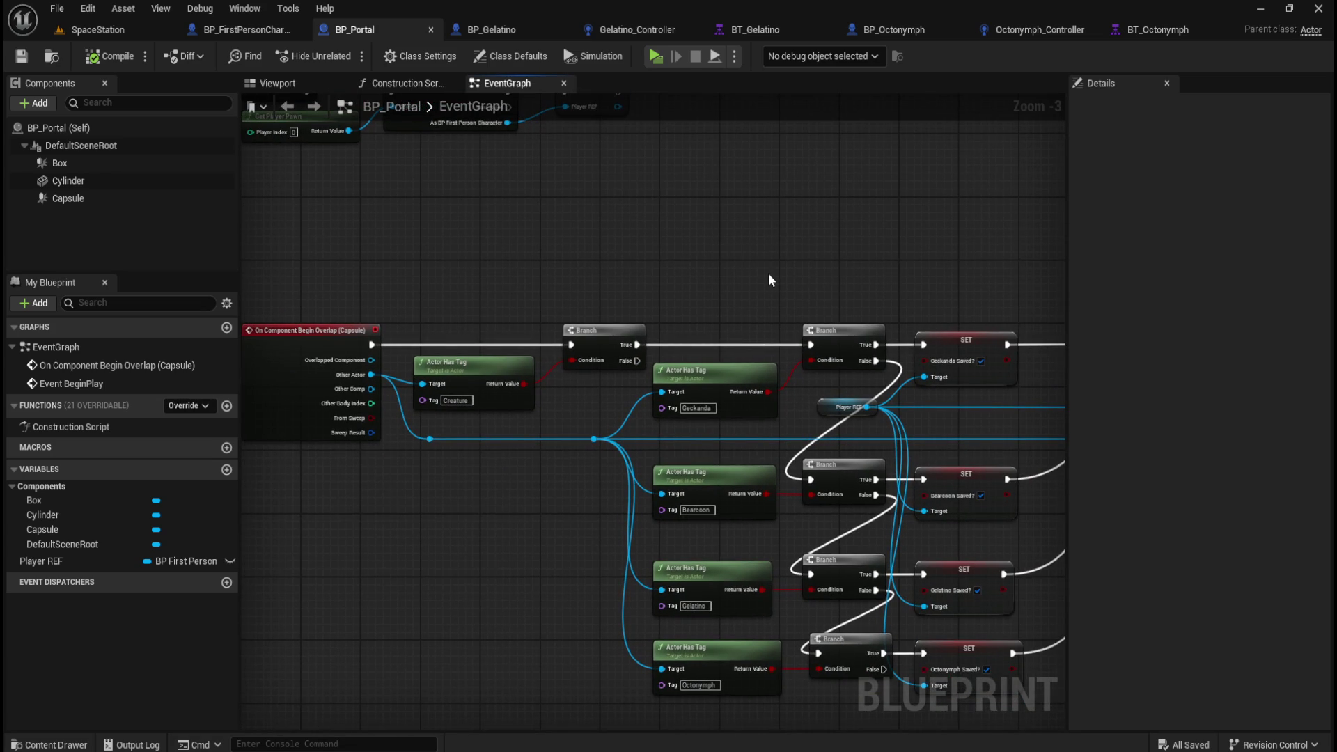
scroll(768, 279, "down", 3)
scroll(740, 355, "up", 2)
left_click_drag(771, 330, 722, 448)
Step: Save again and select the three lower creature SET nodes
left_click(21, 56)
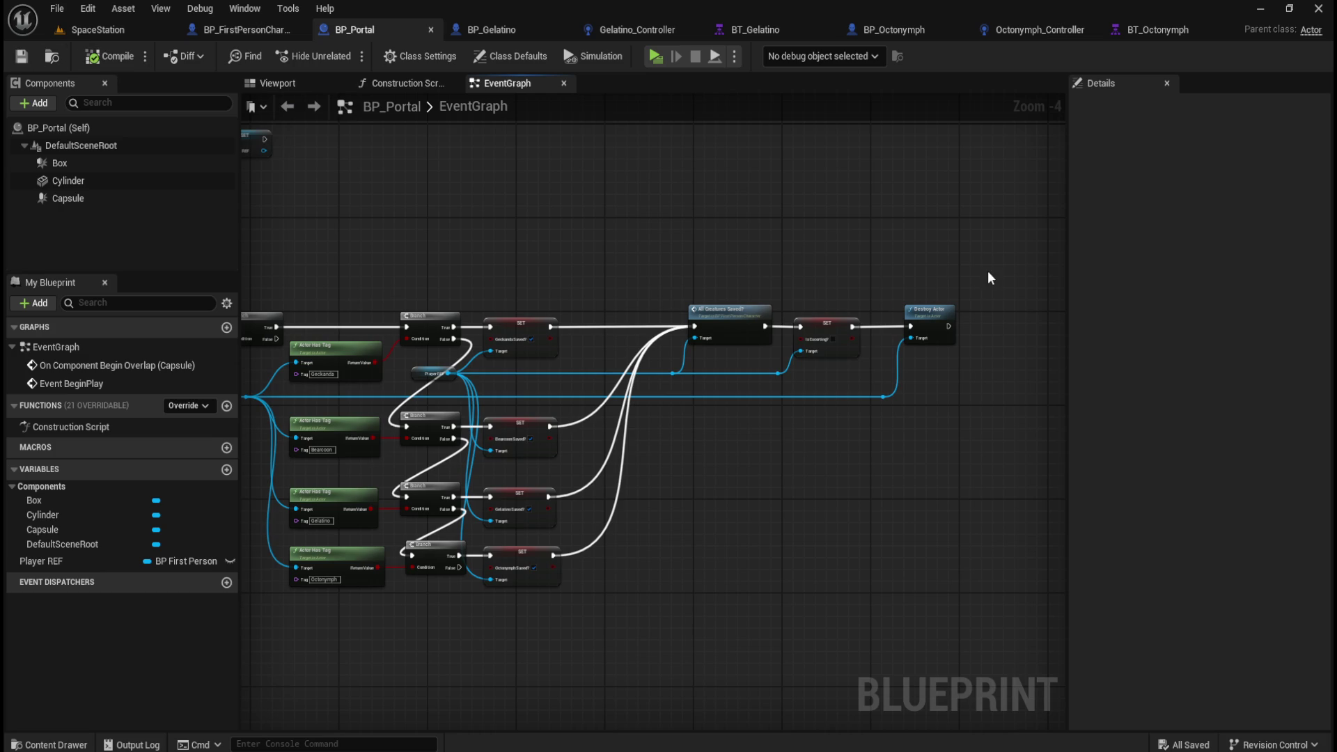
mouse_move(987, 272)
left_mouse_down()
mouse_move(973, 328)
mouse_move(974, 306)
left_mouse_up()
left_click_drag(693, 421, 539, 584)
Step: Nudge the three lower SET nodes into alignment and save BP_Portal
key("Right")
key("Right")
key("Right")
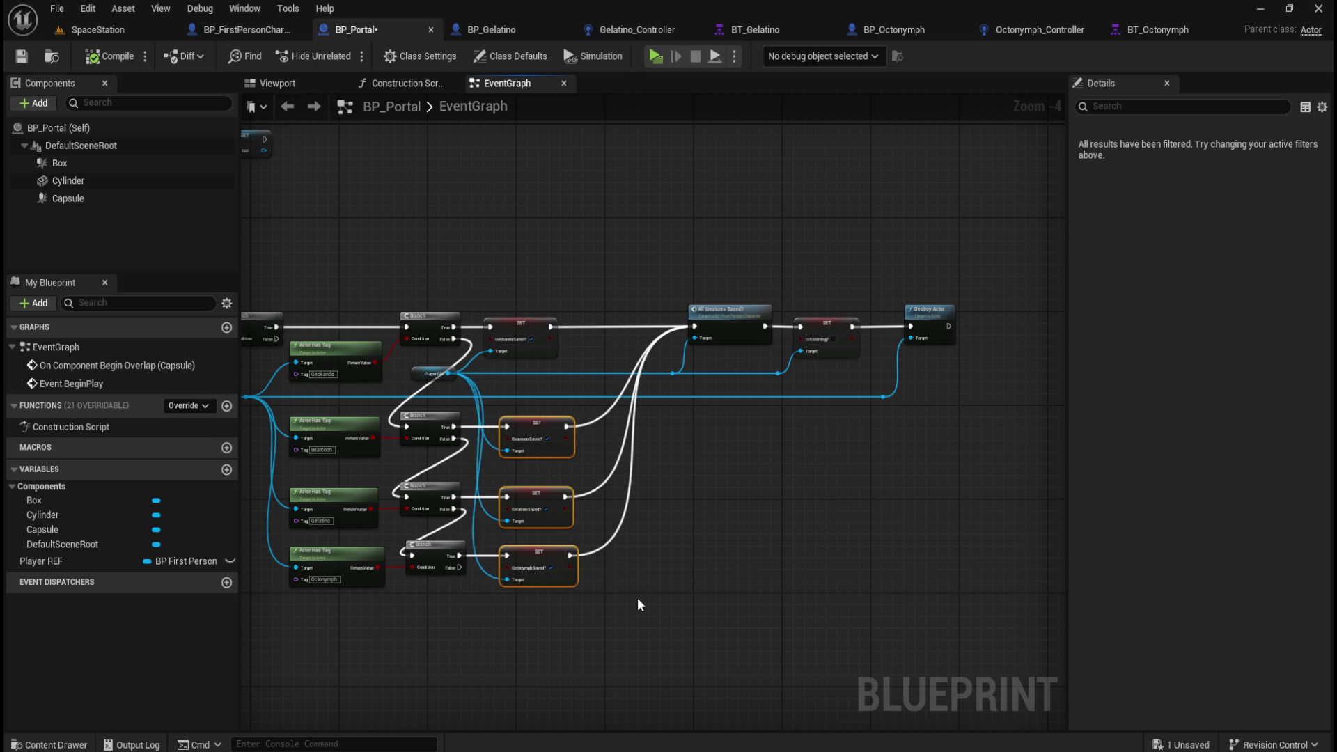
key("Right")
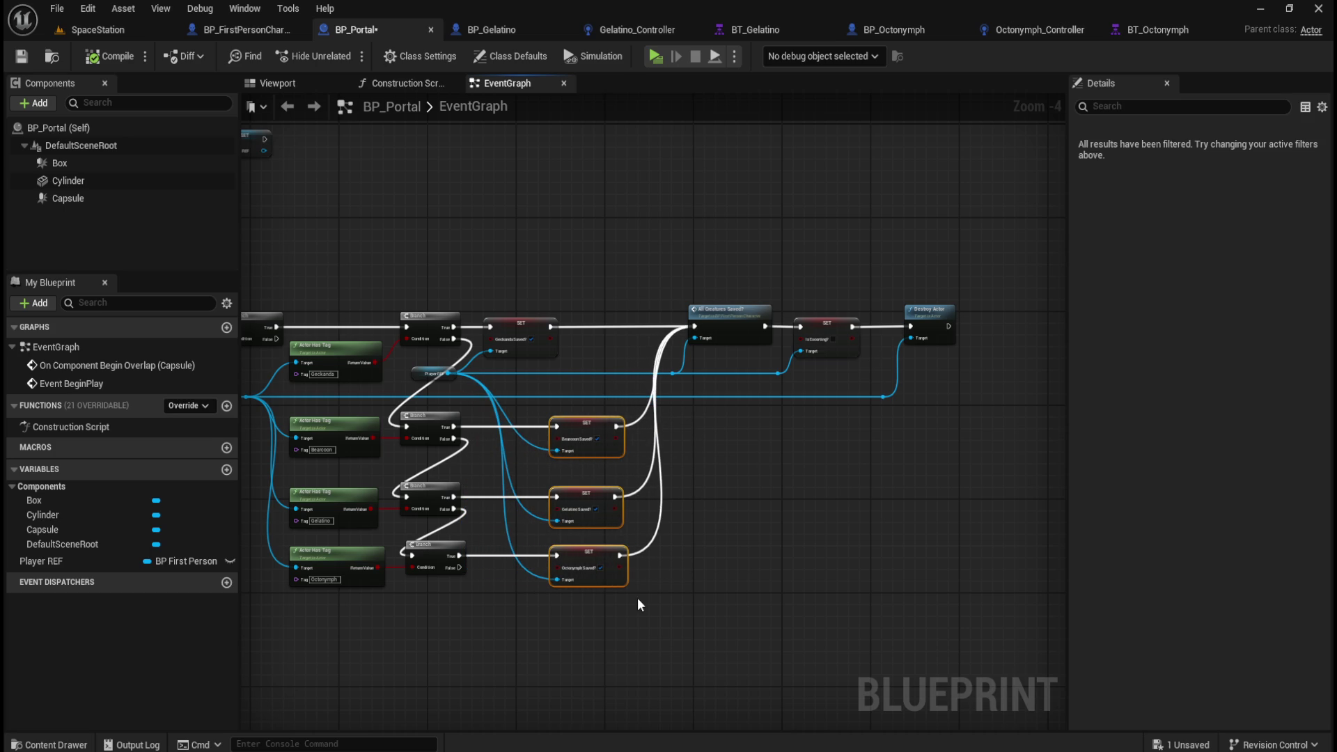
key("Left")
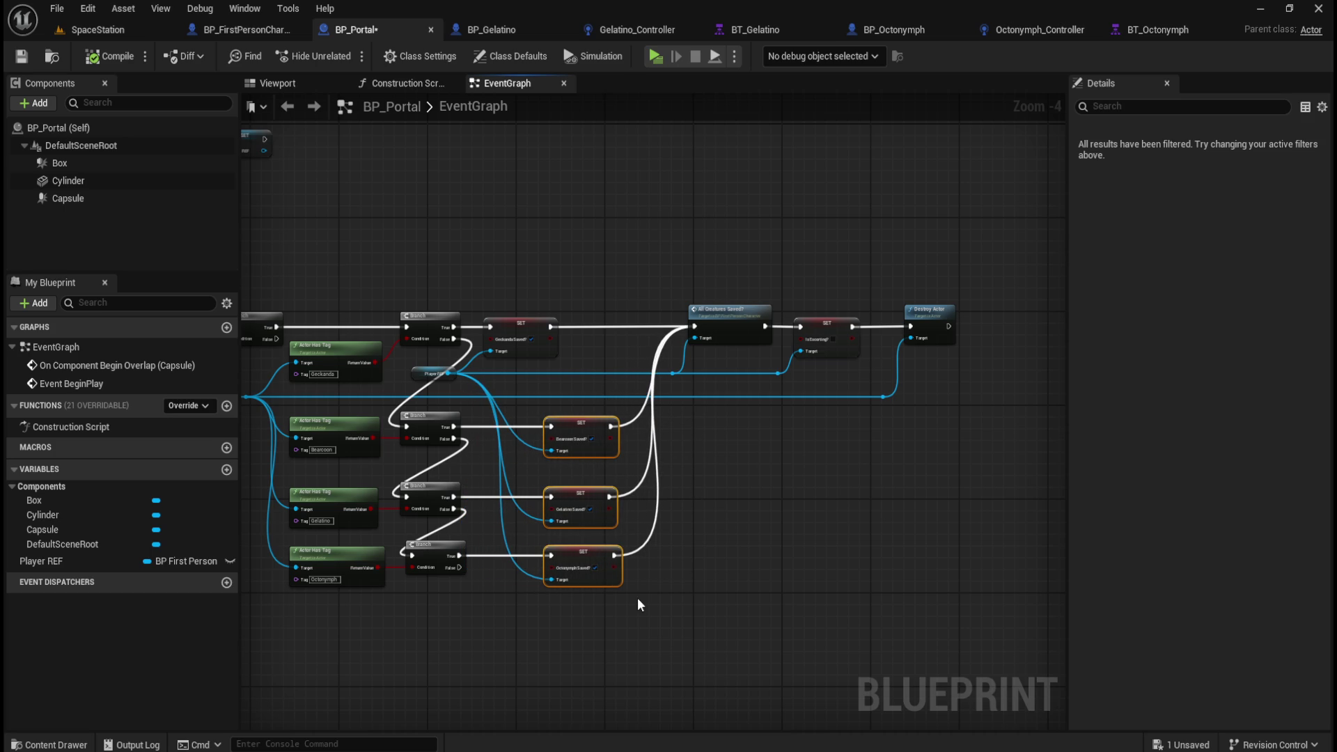
key("Left")
left_click(780, 492)
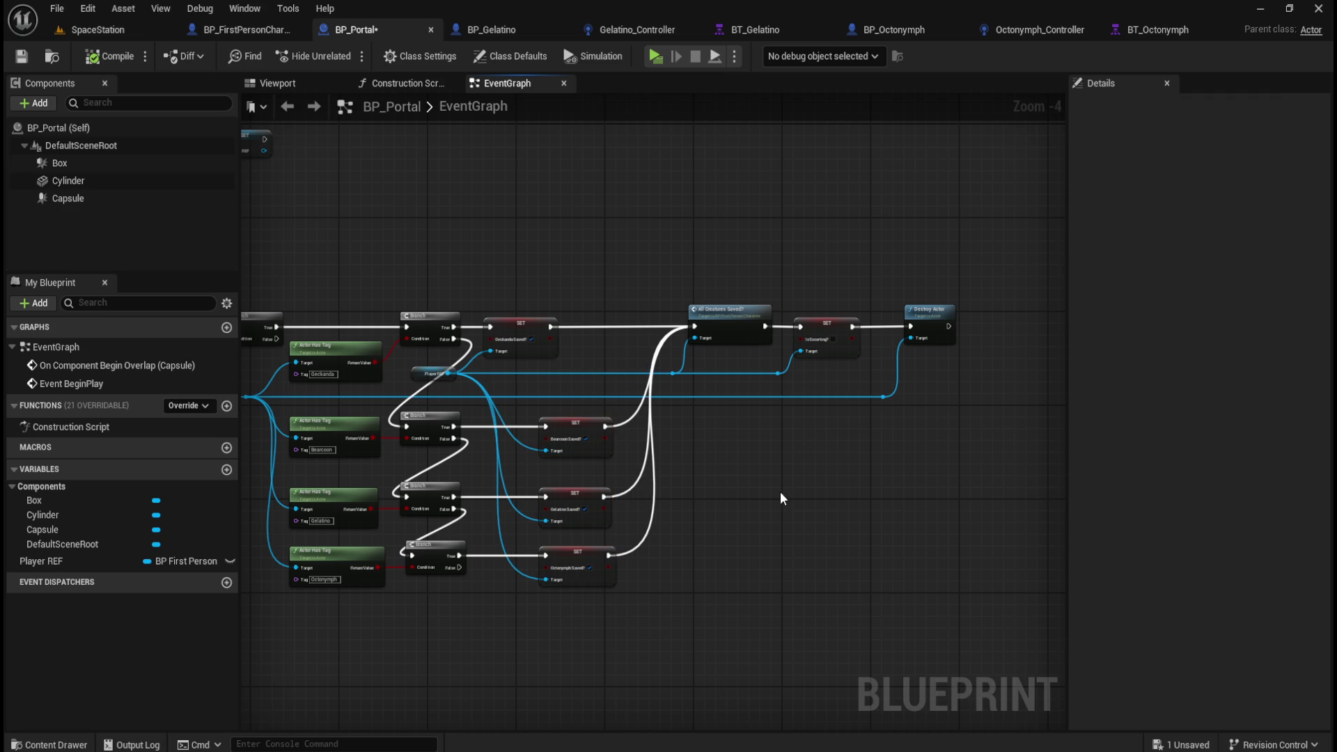
left_click(21, 57)
Step: Line up the GeckandaSaved? SET and Player REF nodes, save, and switch to BP_FirstPersonCharacter
left_click(592, 302)
key("Right")
key("Right")
key("Right")
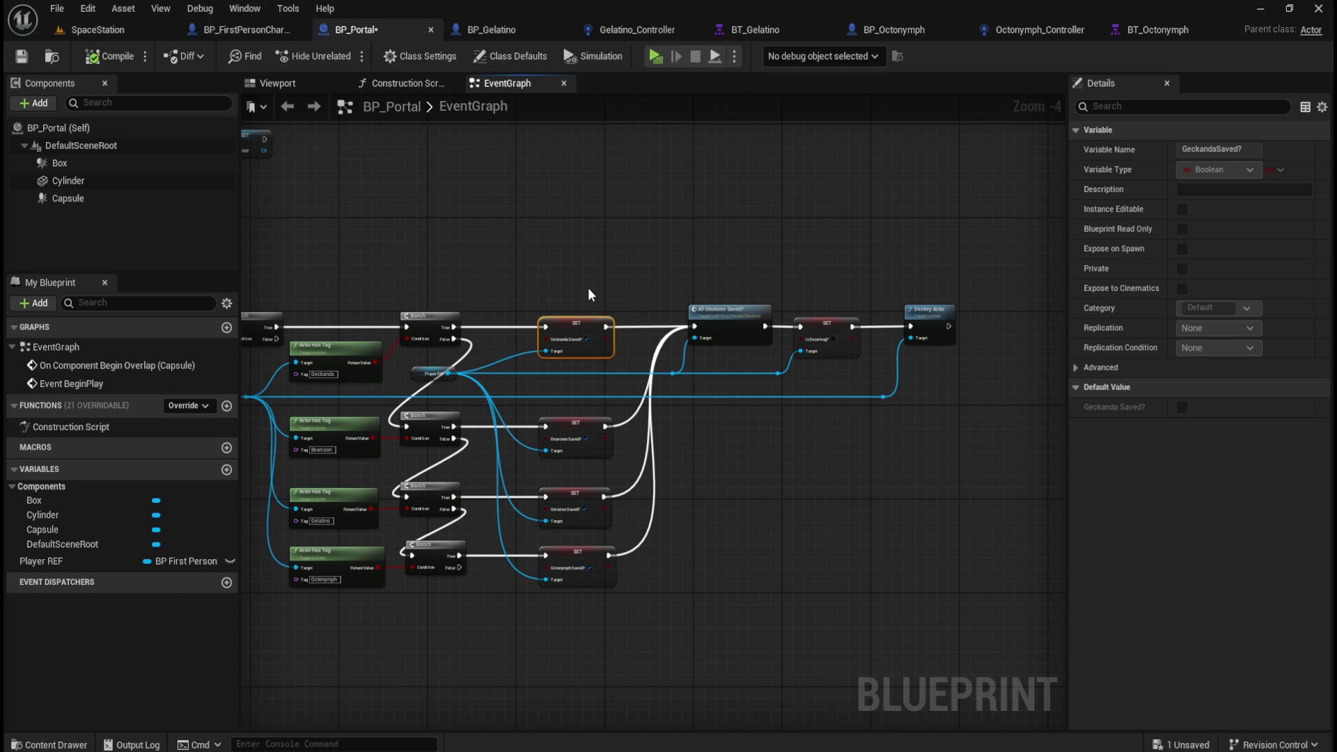
left_click(417, 372)
left_click_drag(416, 373, 427, 374)
key("ctrl+z")
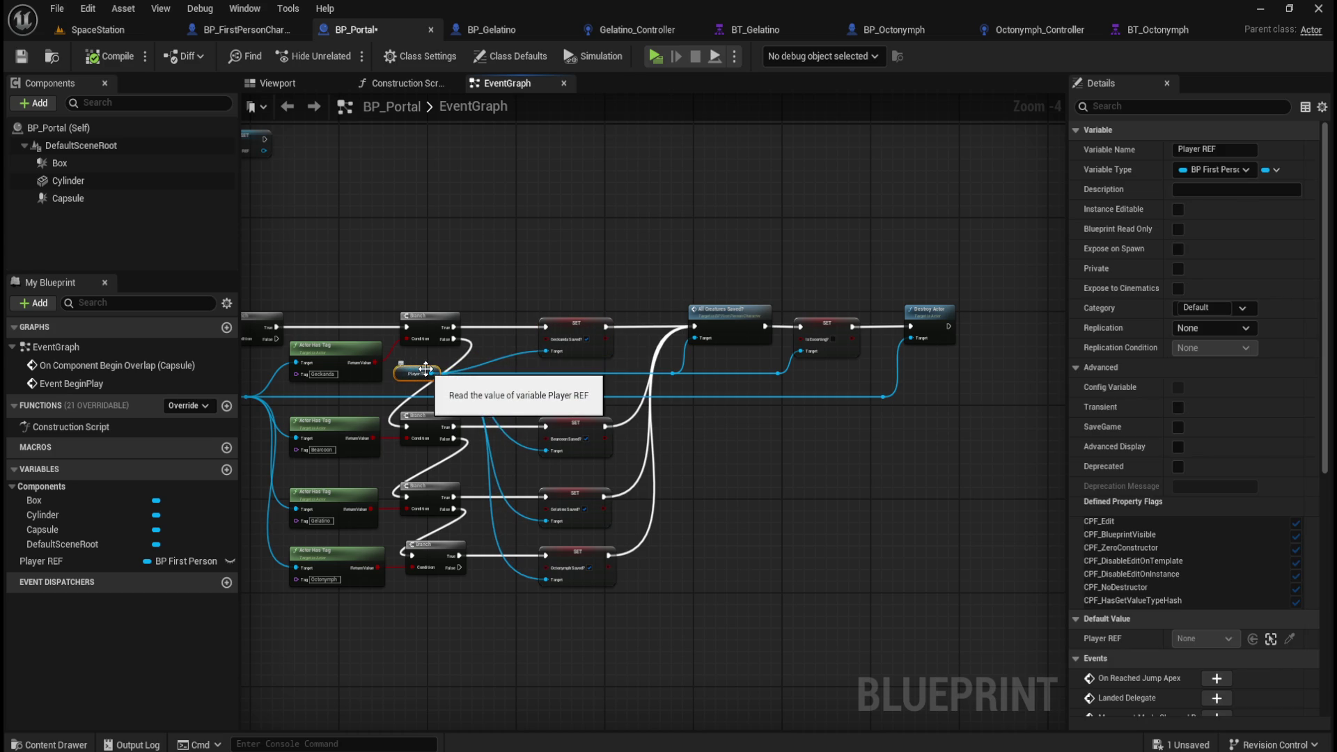
key("Left")
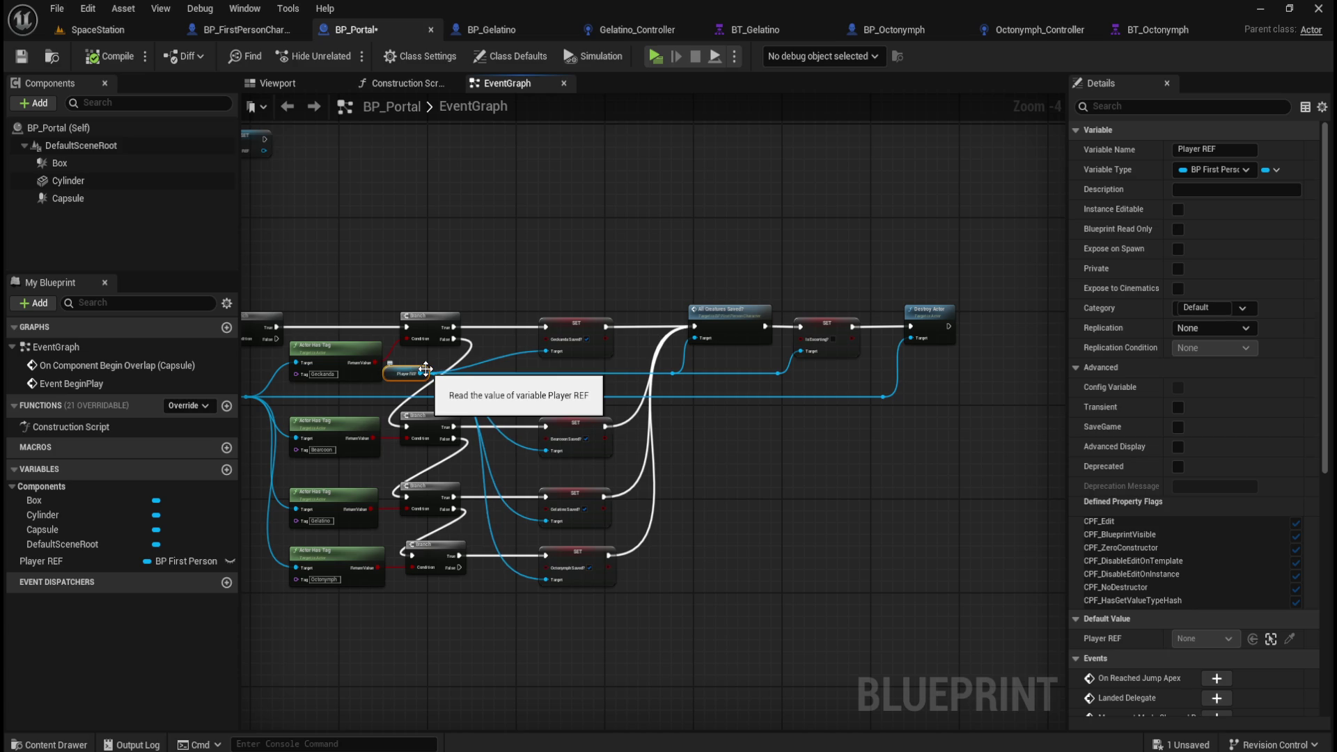
left_click(571, 273)
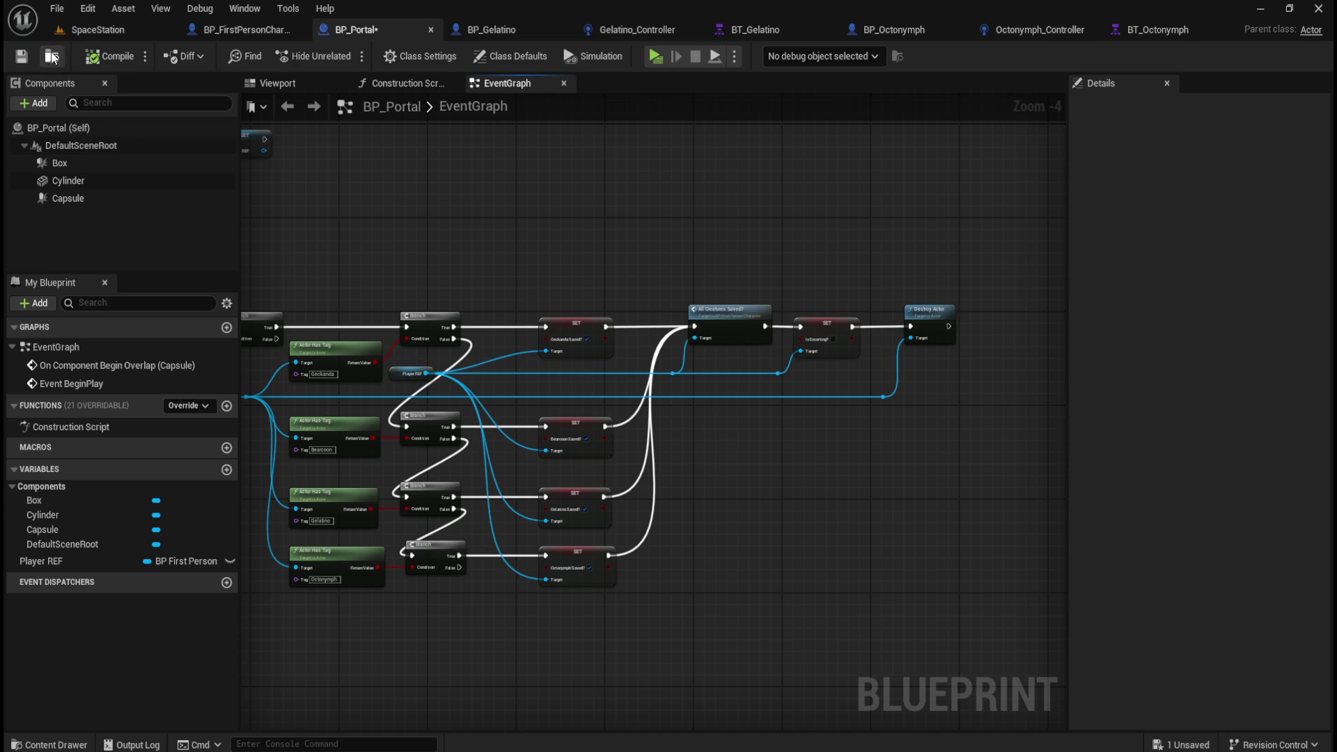
left_click(22, 57)
left_click(278, 28)
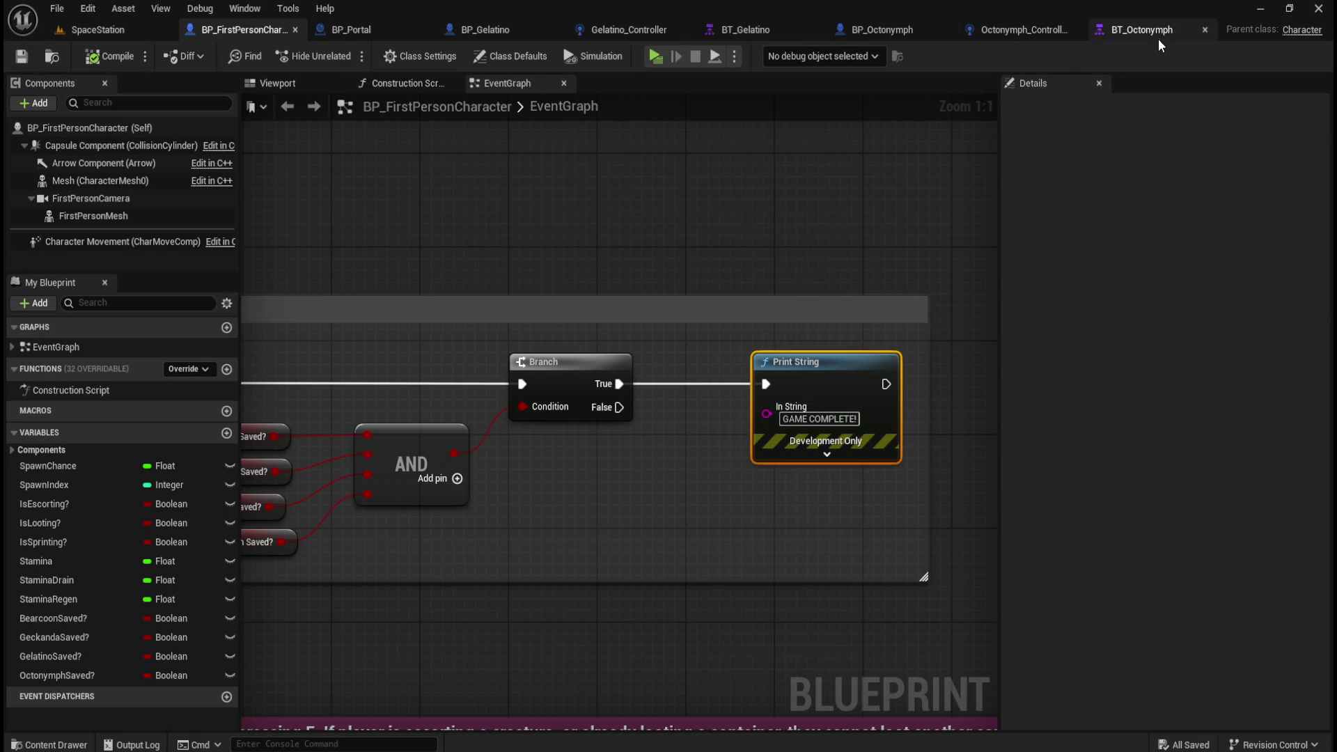
Step: Save all assets with File > Save All and return to the SpaceStation level
left_click(98, 29)
left_click(57, 8)
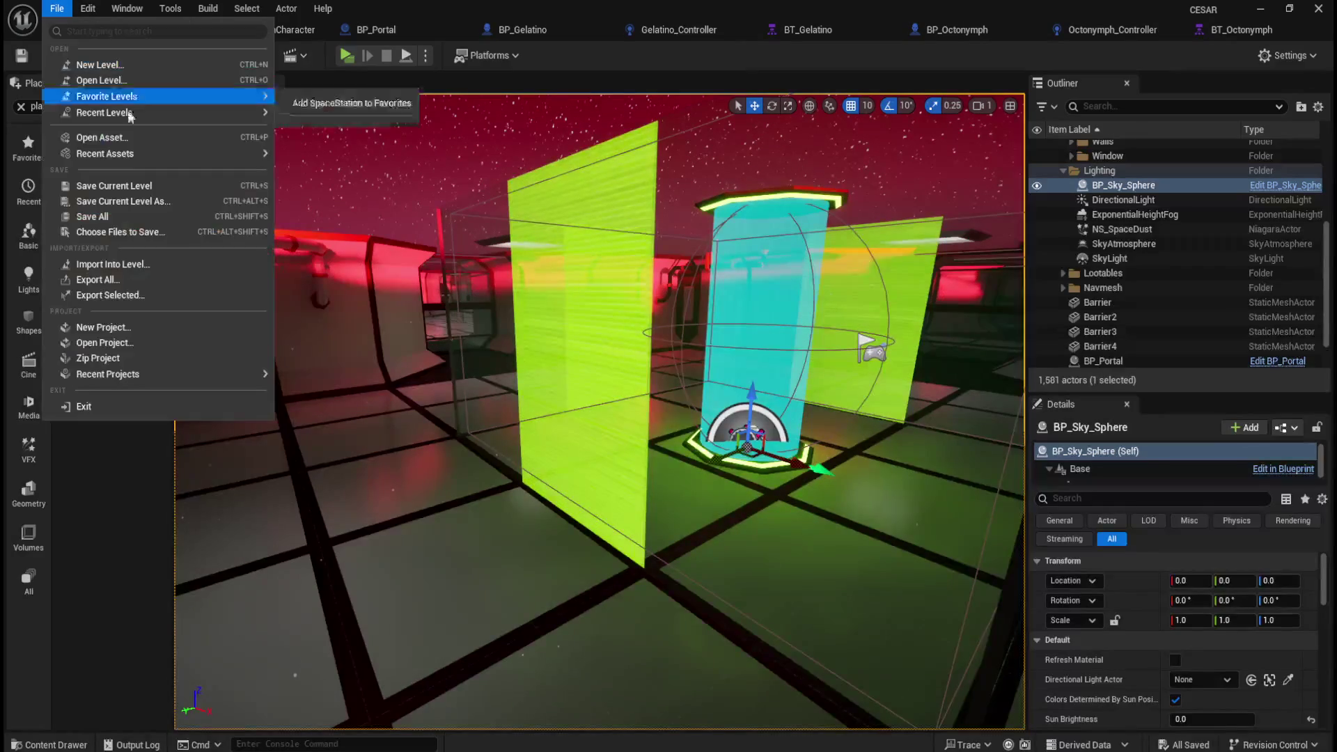
left_click(101, 215)
left_click(390, 32)
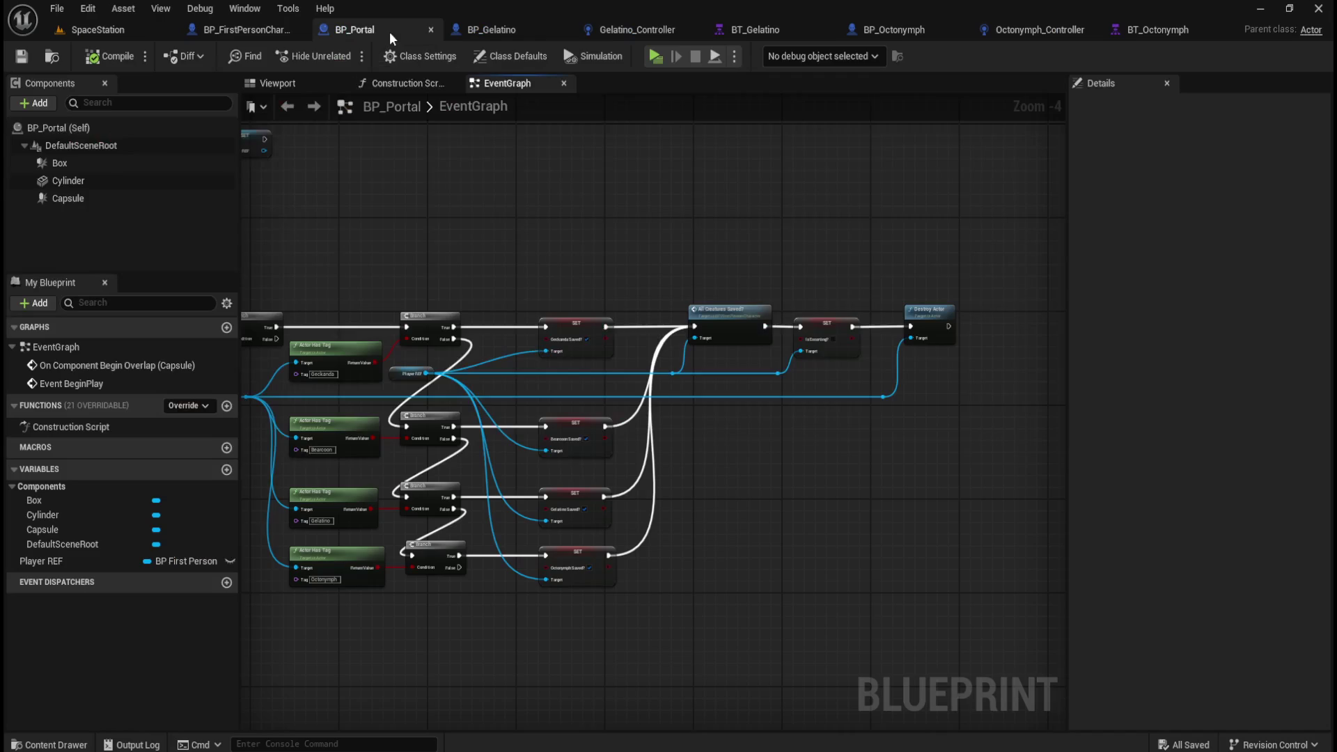
left_click(115, 35)
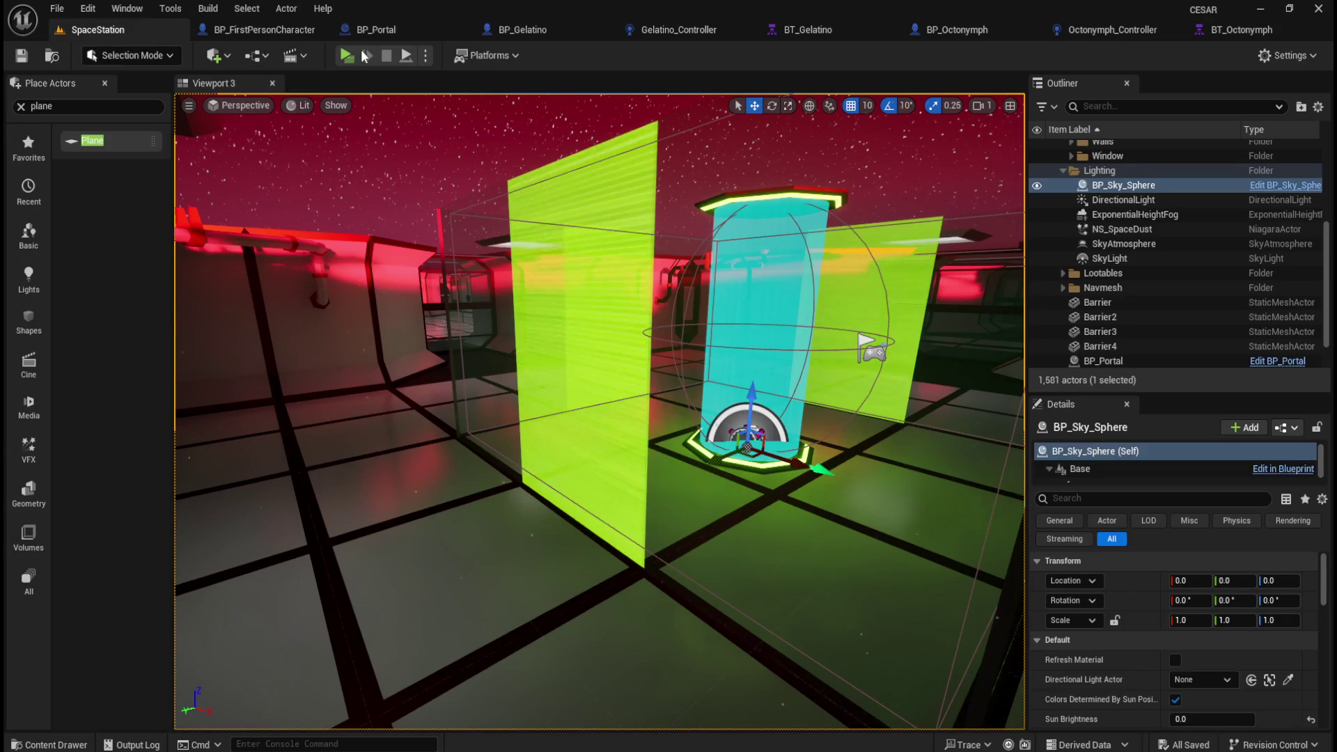
Step: Start a play preview, sprint through the corridors to drain stamina and loot the barrels
left_click(347, 57)
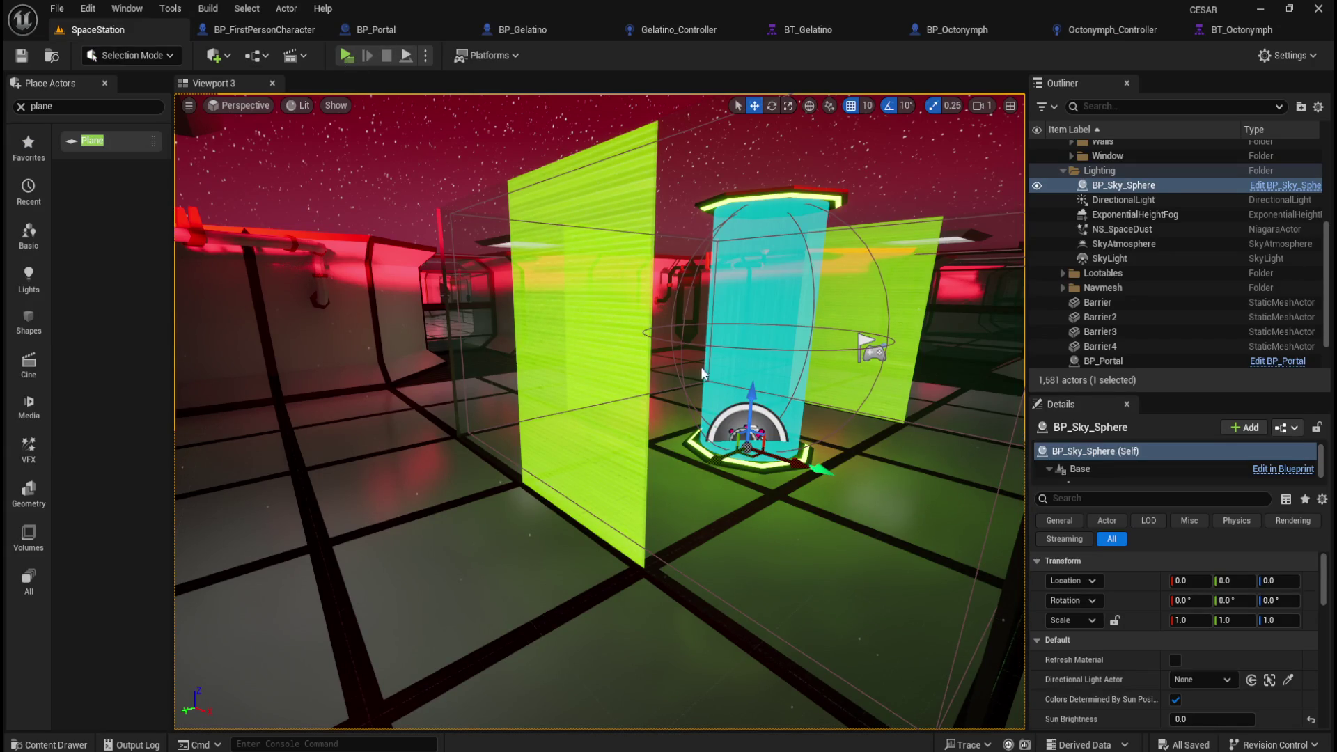
key("w")
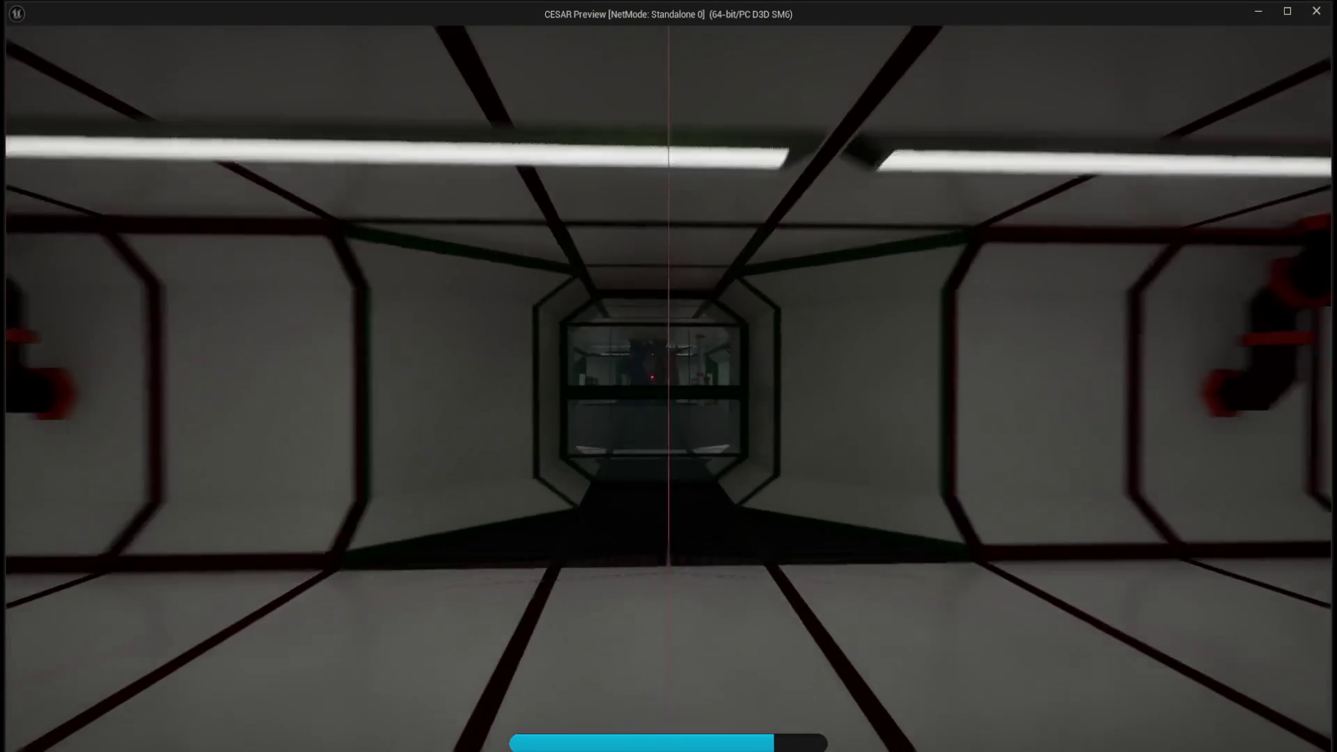
key("w")
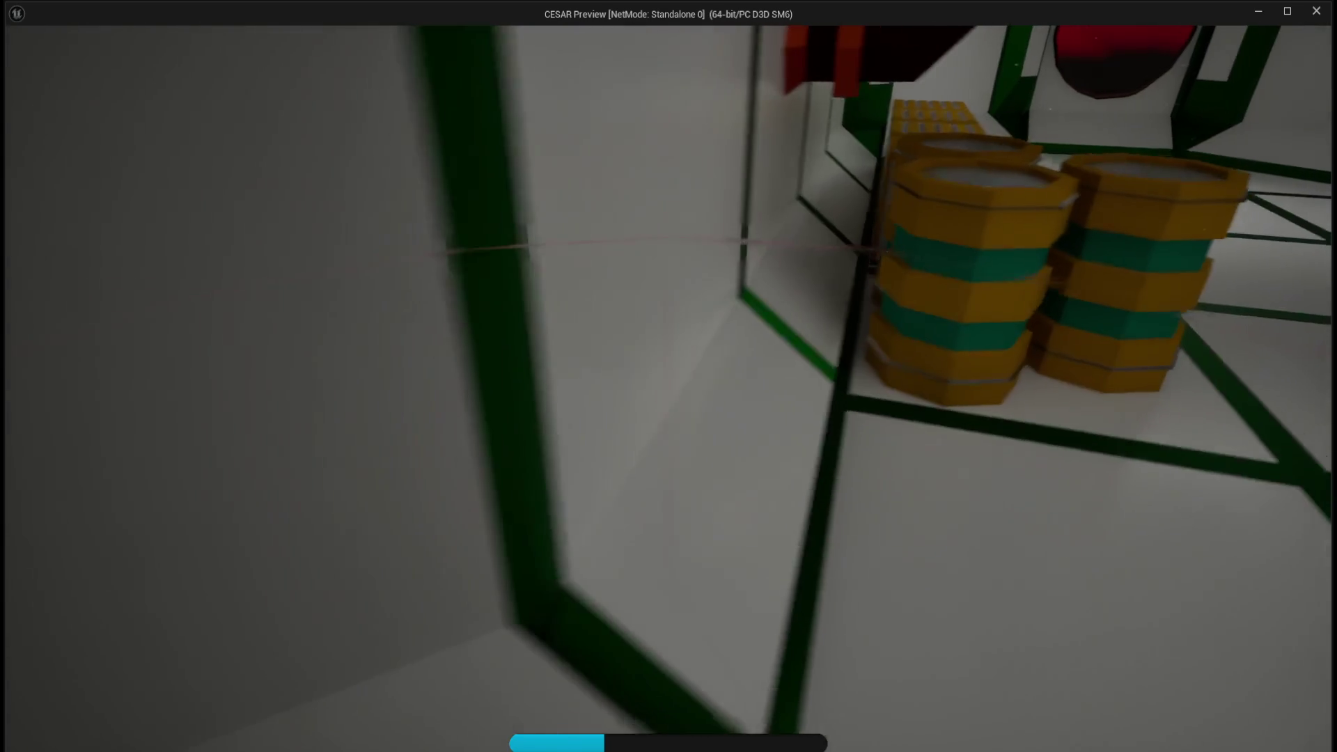
key("e")
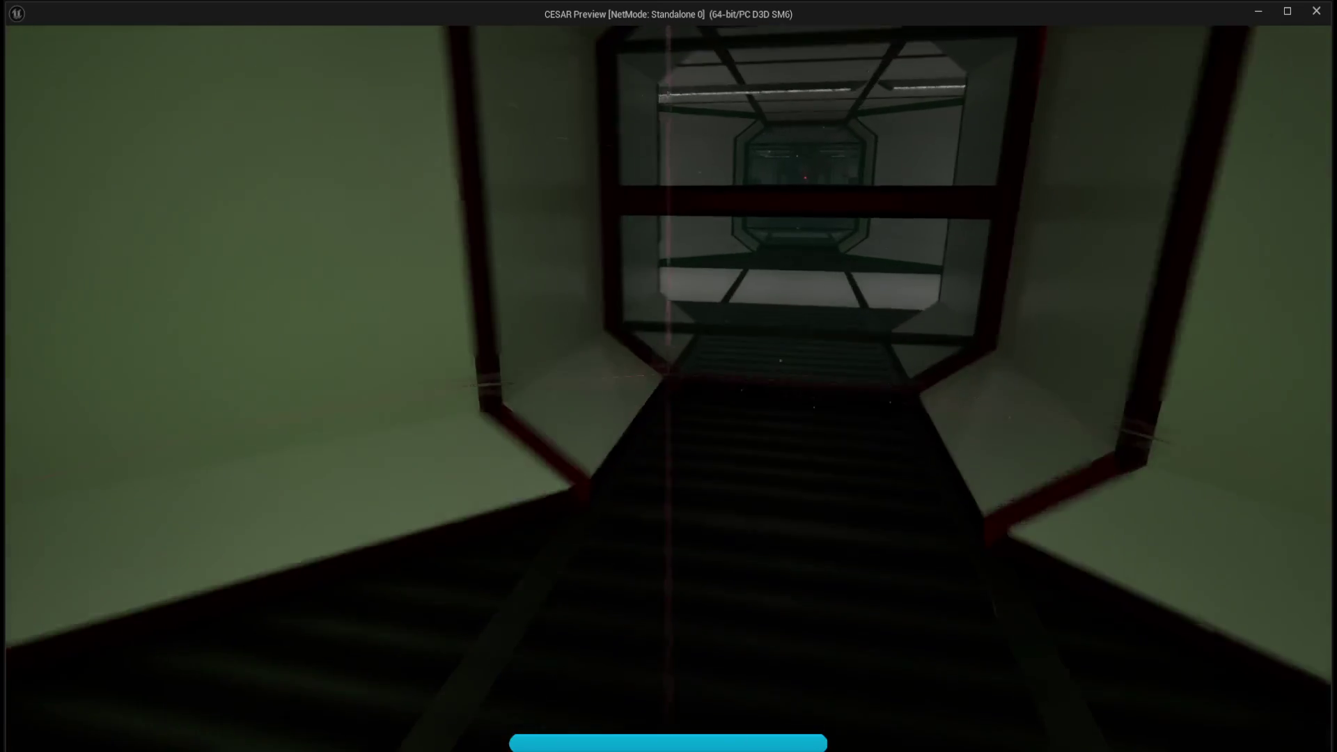
key("w")
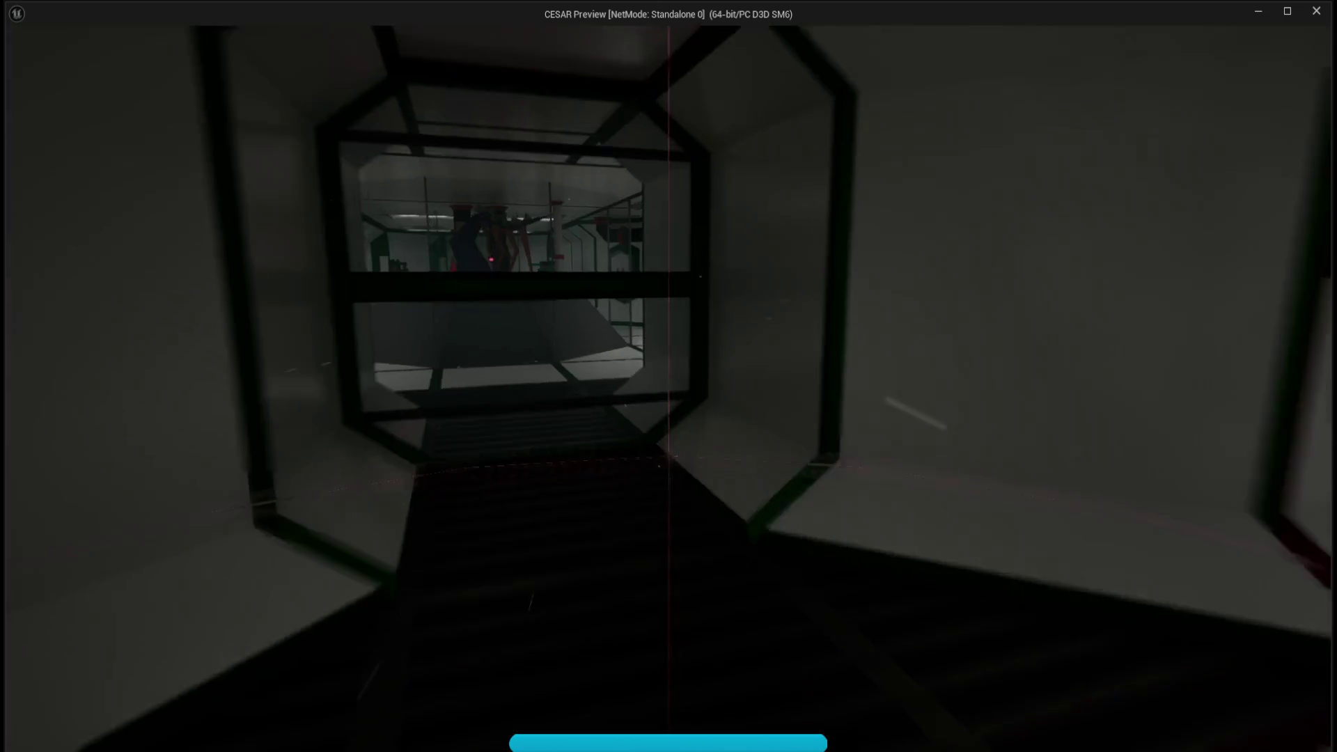
key("w")
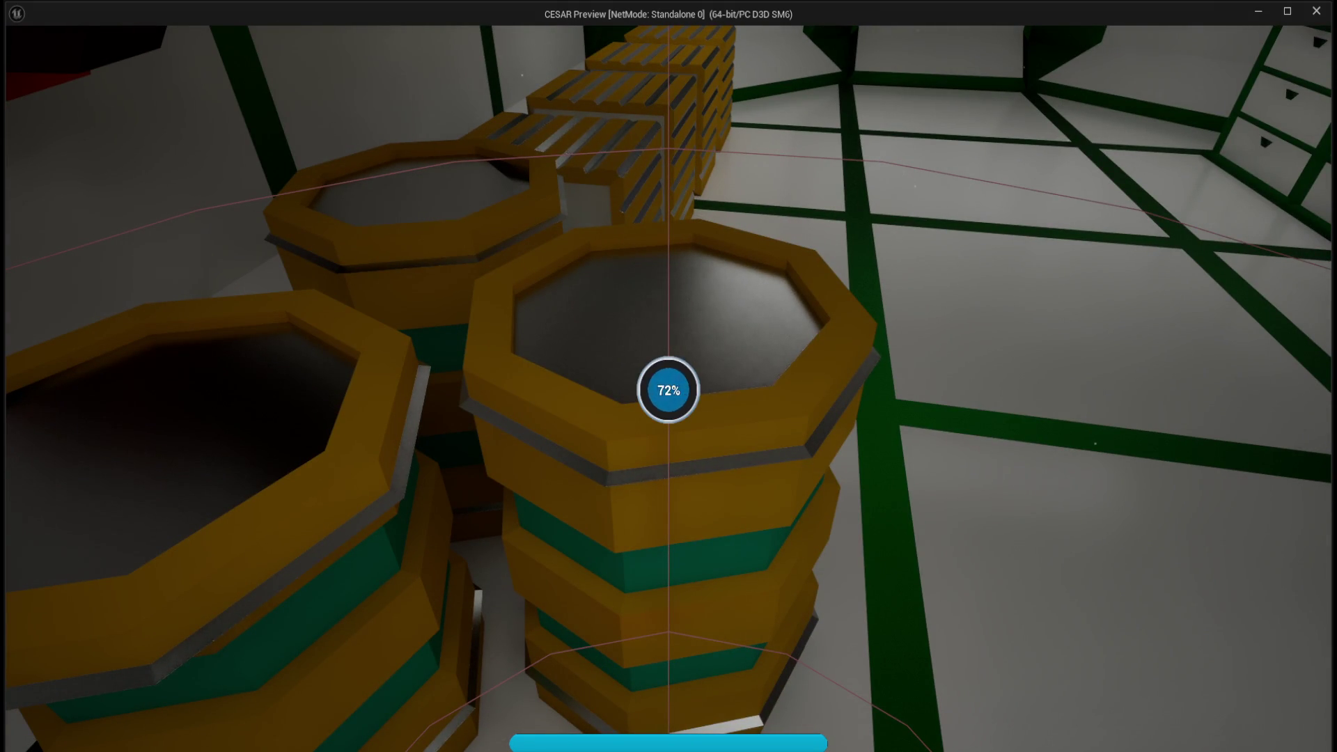
key("s")
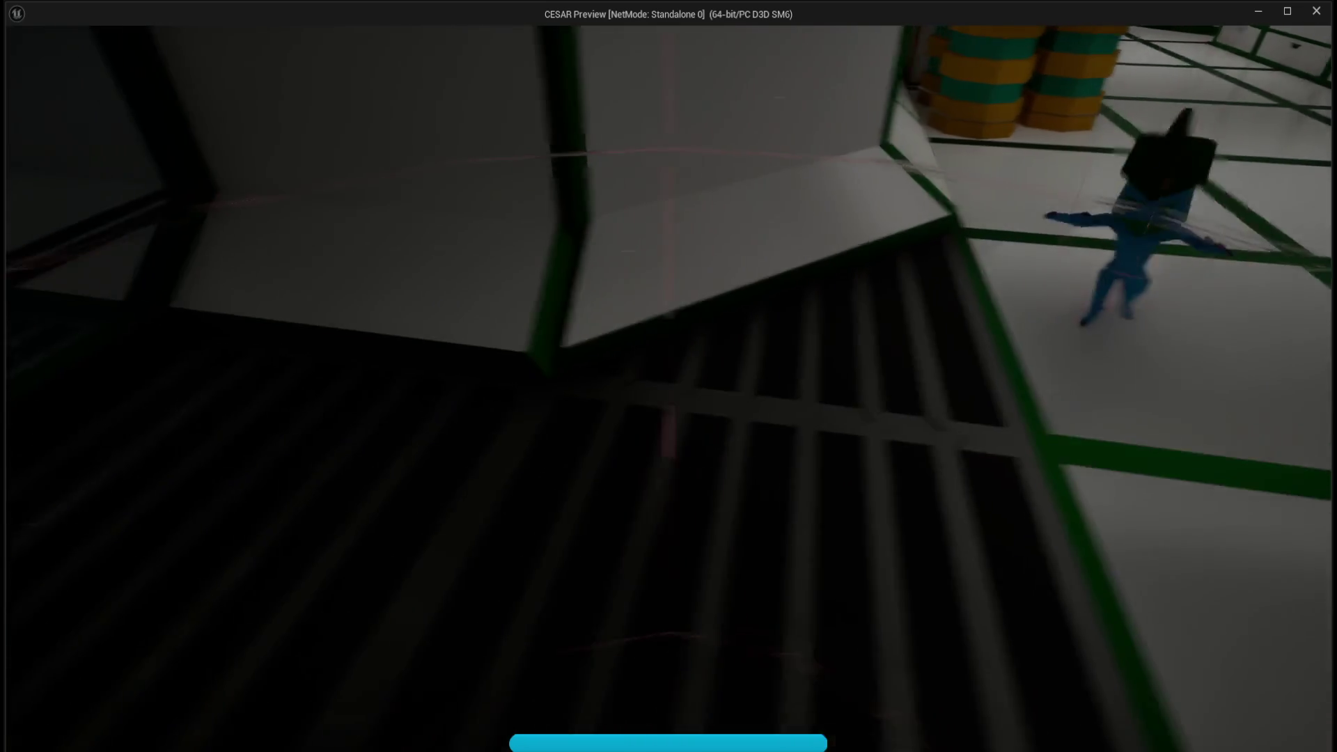
key("w")
key("w")
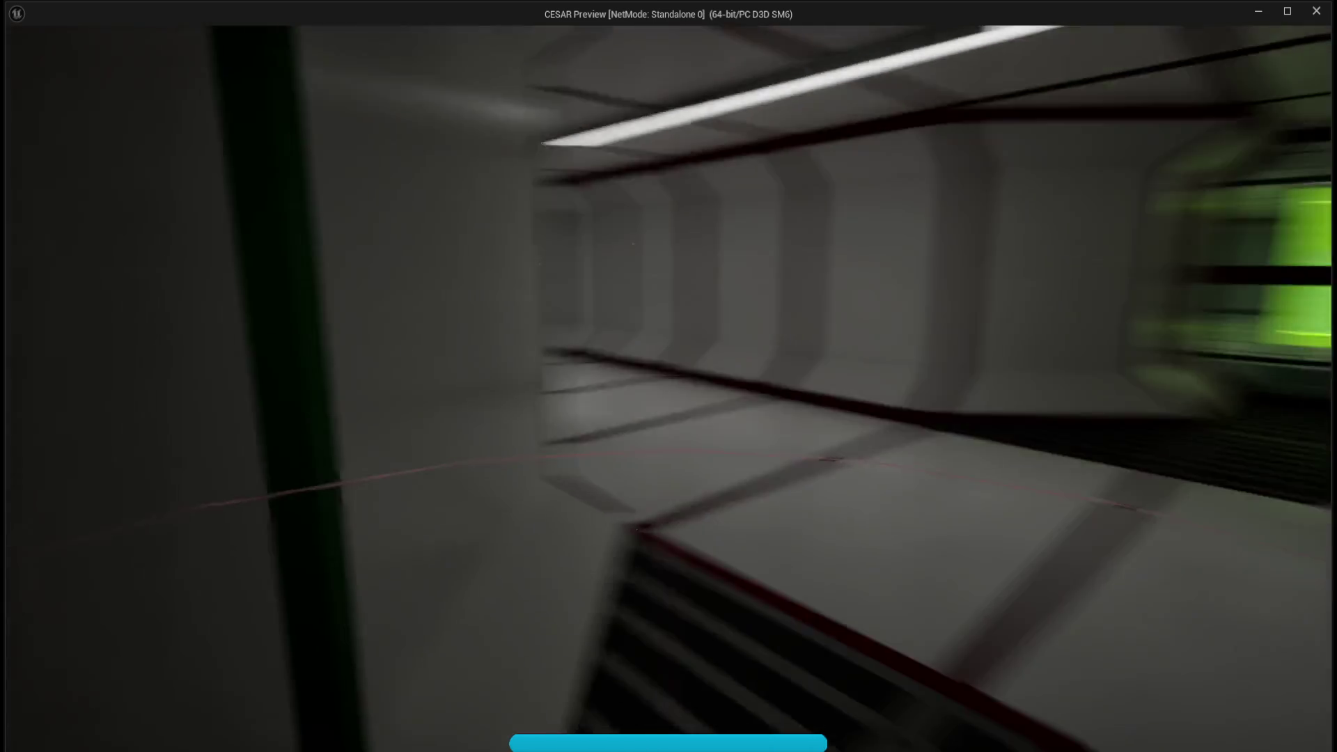
key("w")
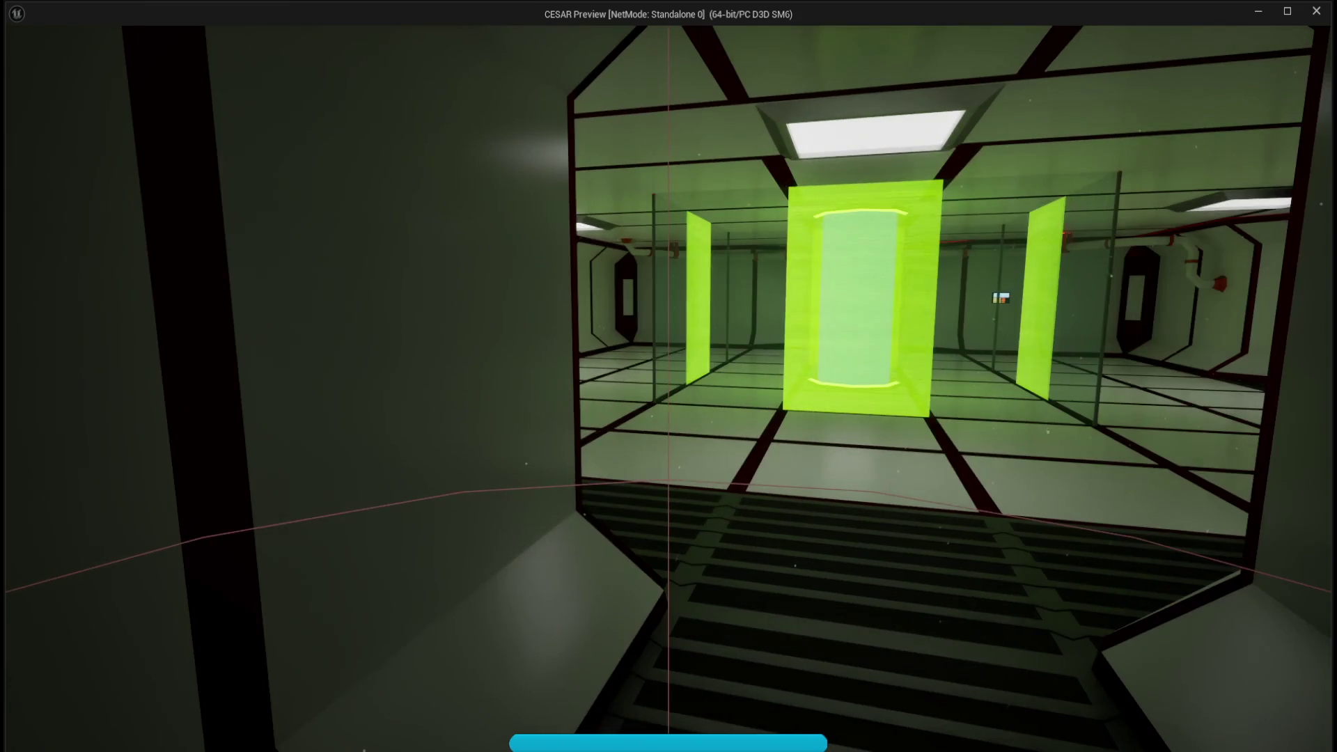
key("w")
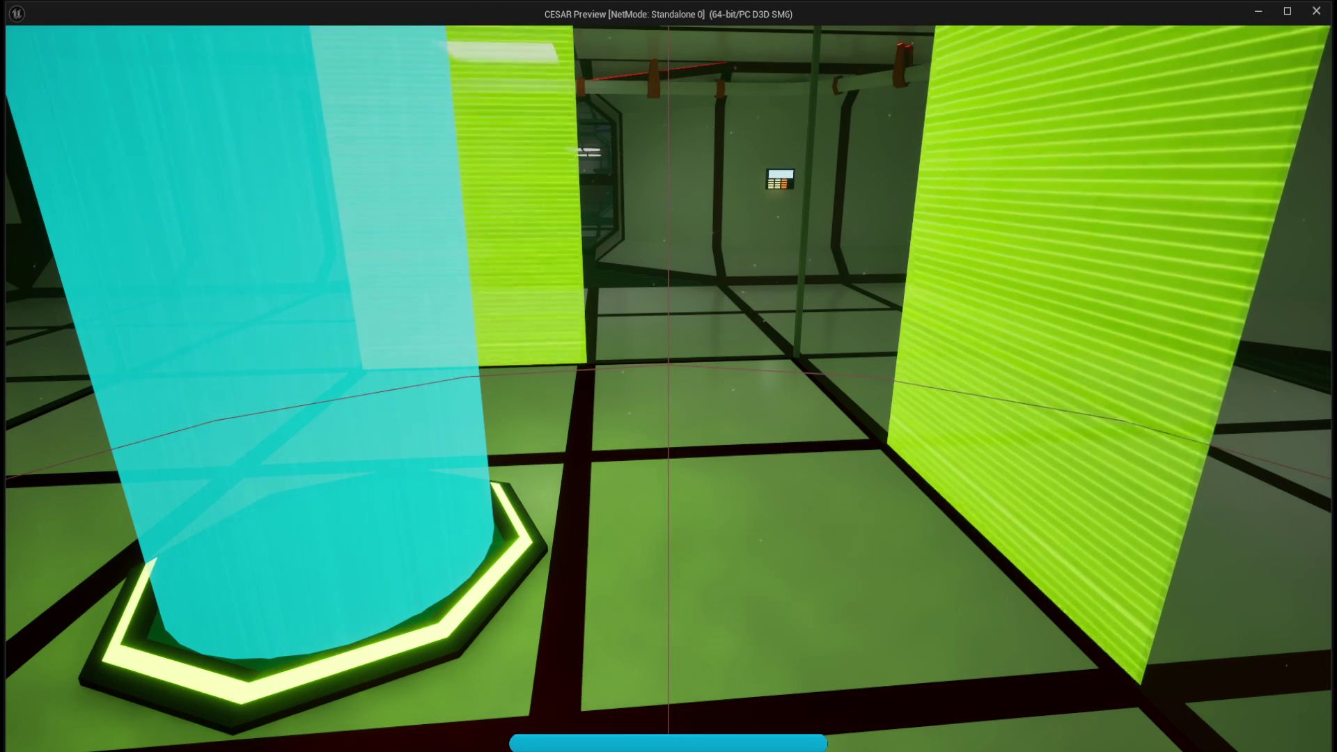
Step: Flip the view upside down and back, walk toward the lime panel, then stop the preview
key("space")
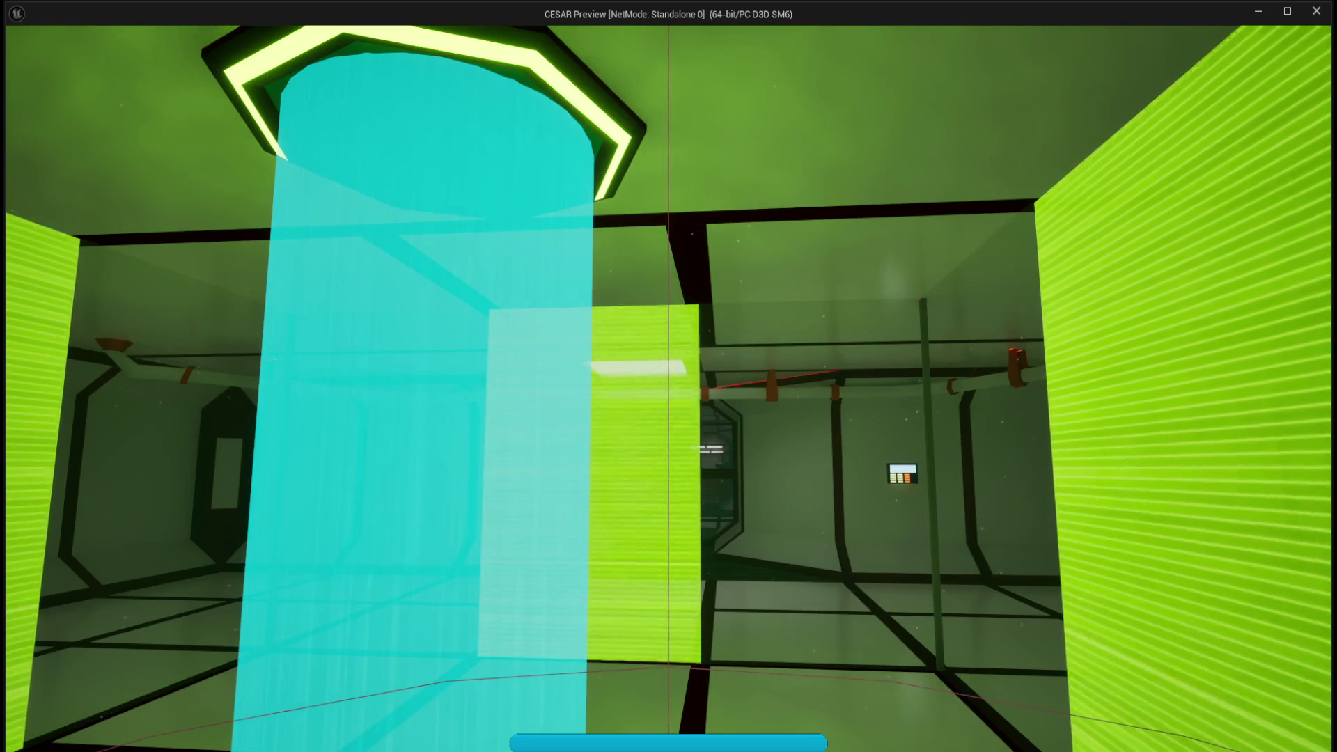
key("space")
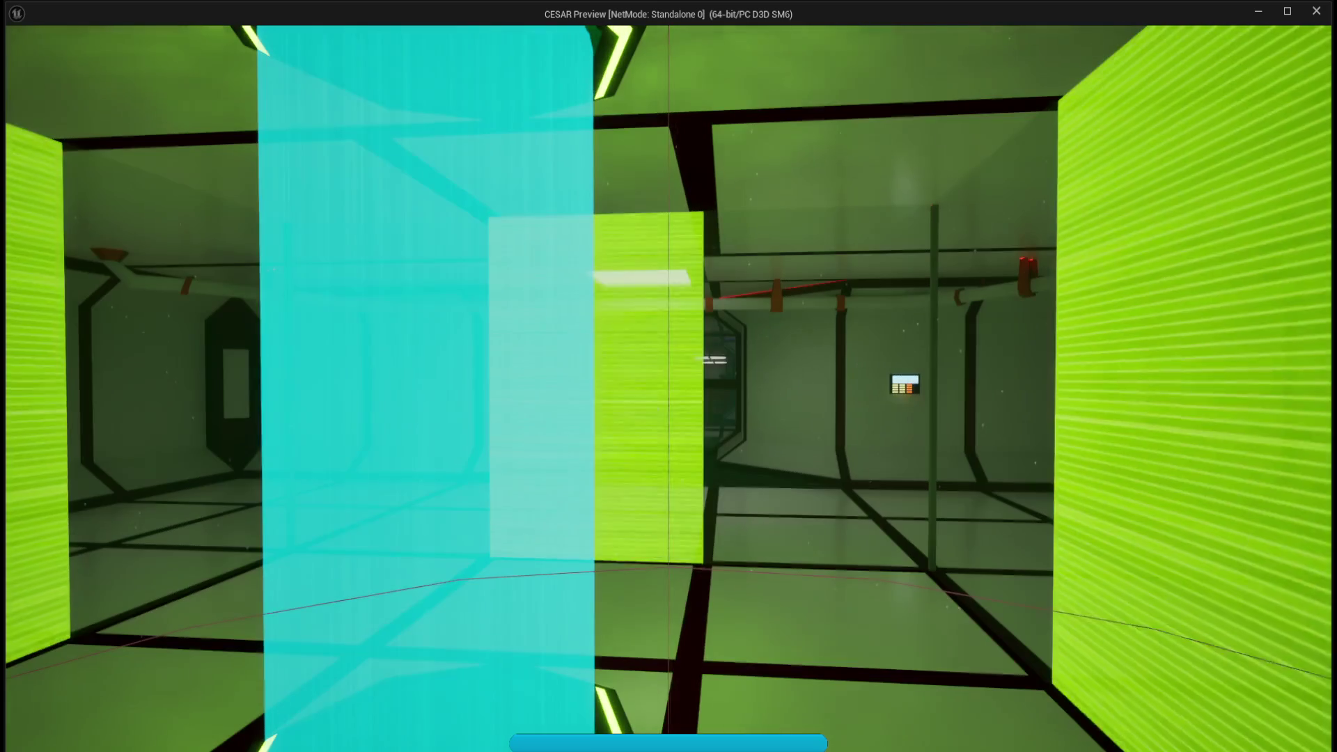
key("w")
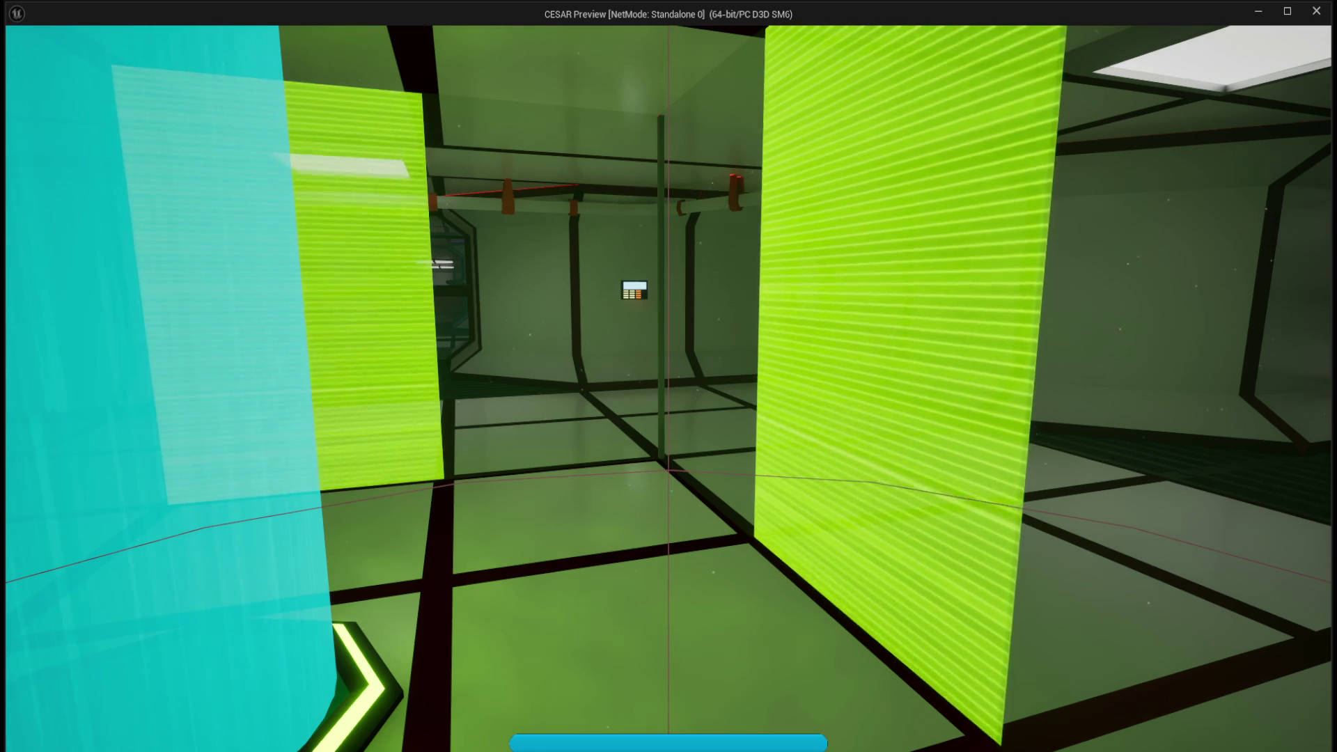
key("w")
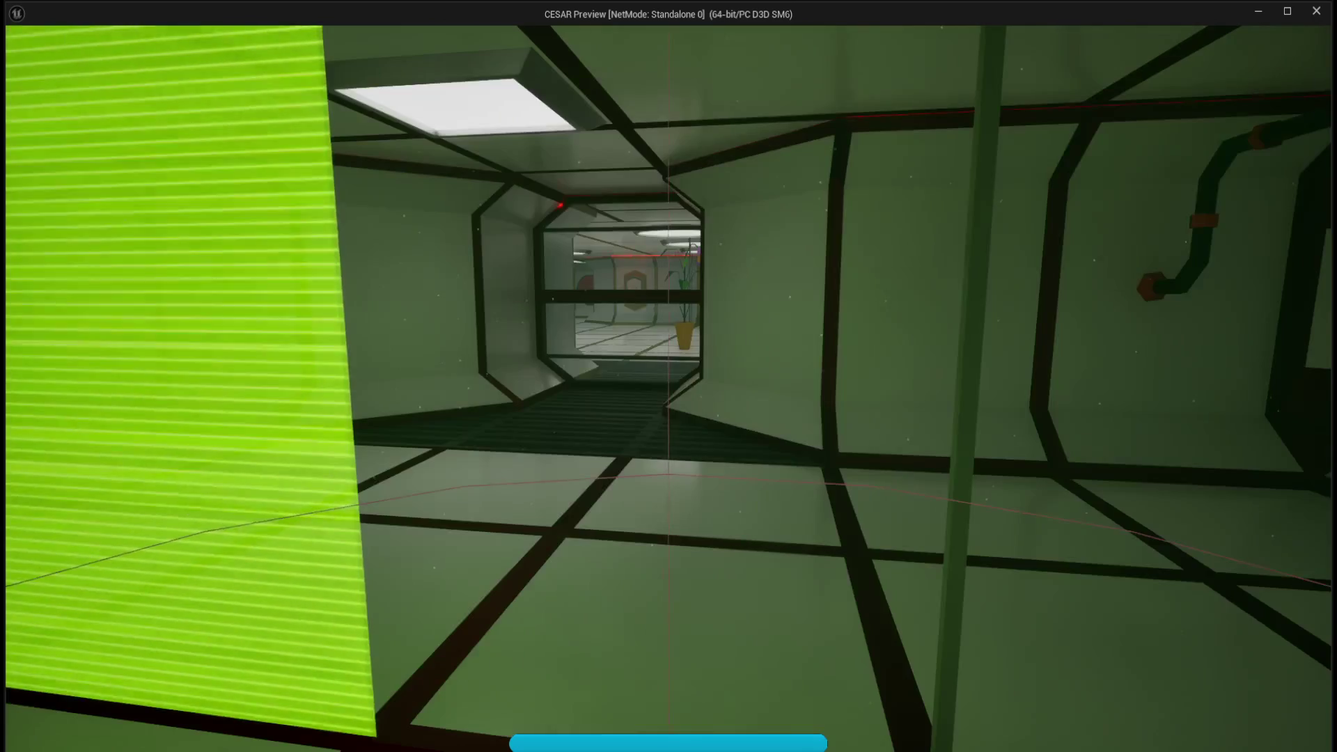
key("Escape")
left_click(57, 9)
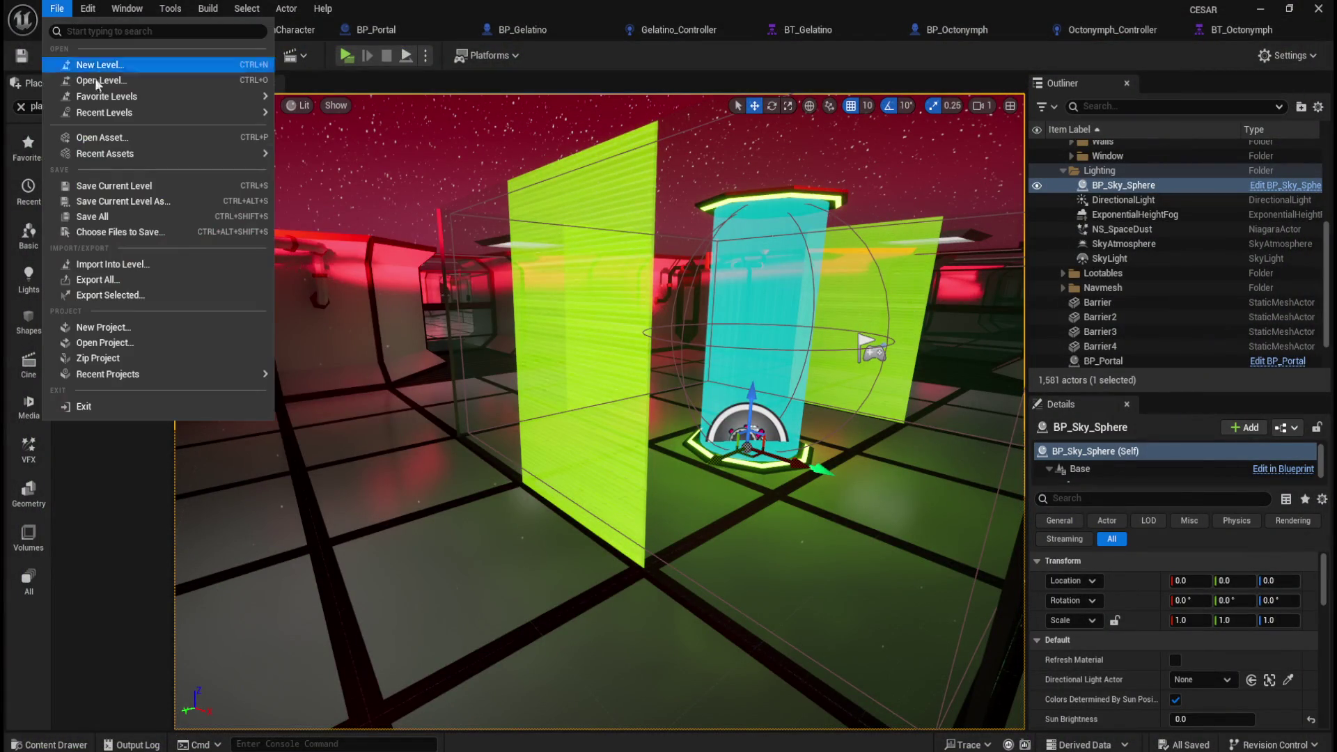
left_click(91, 217)
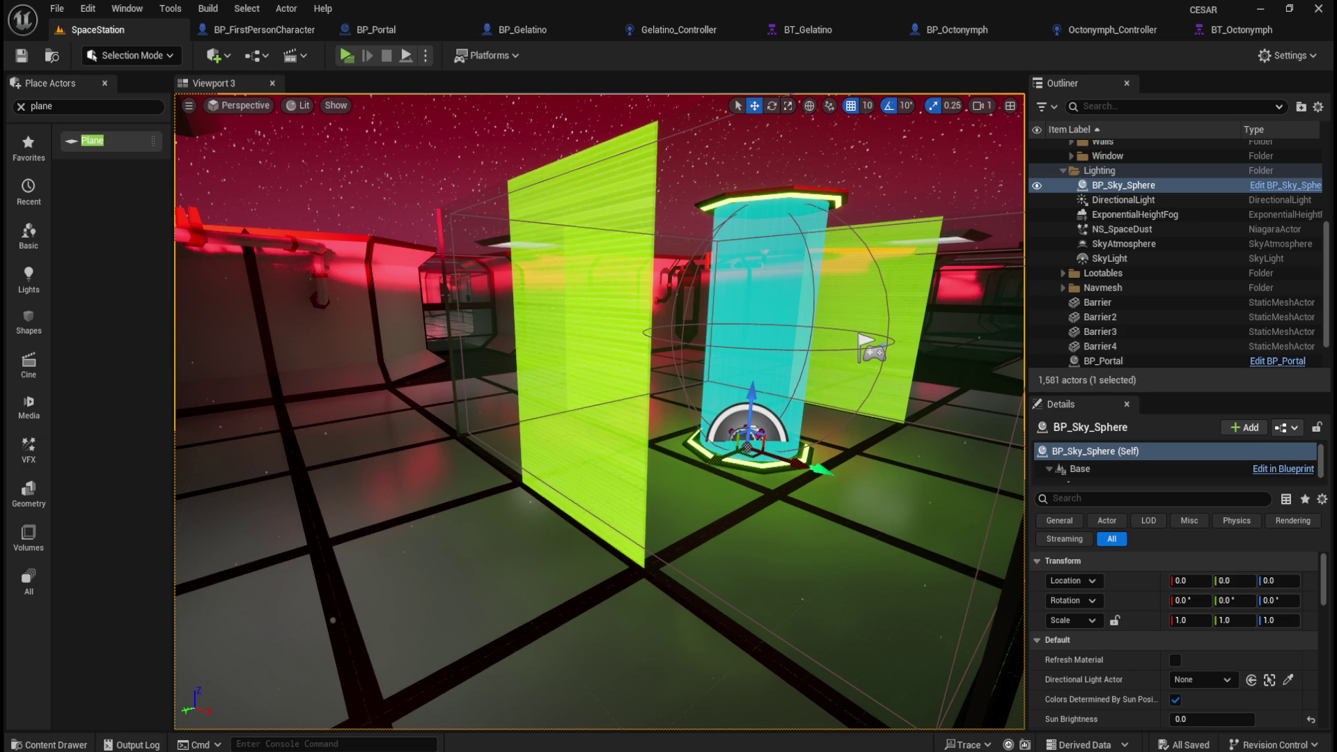
left_click(21, 56)
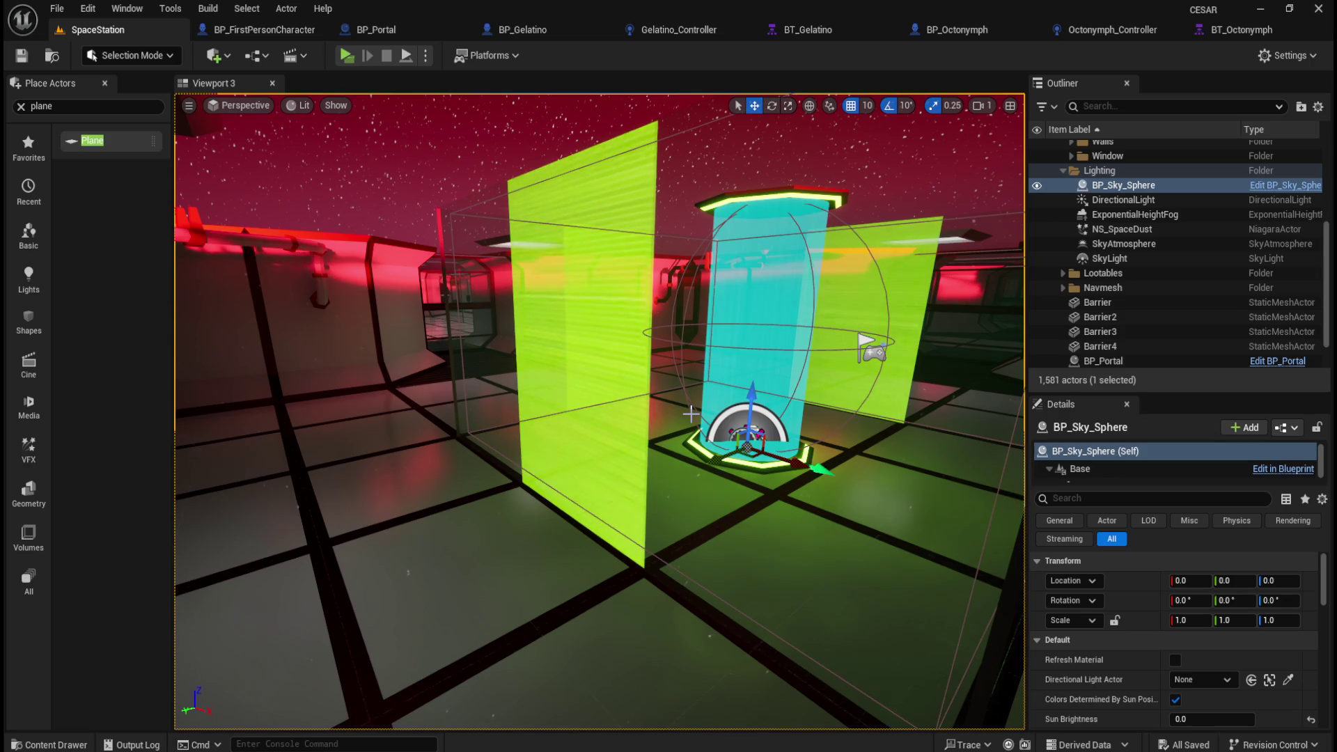
mouse_move(691, 414)
left_mouse_down()
mouse_move(689, 464)
mouse_move(689, 404)
mouse_move(703, 452)
left_mouse_up()
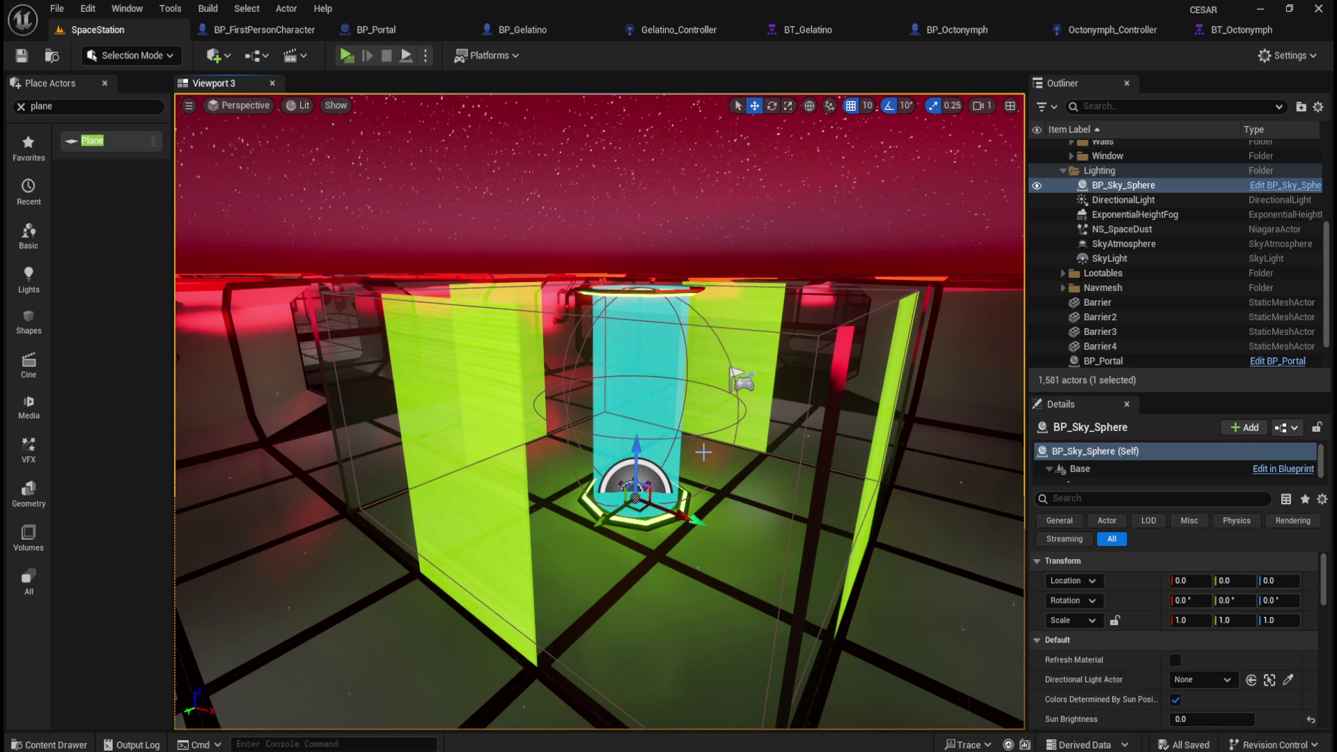
mouse_move(589, 546)
left_mouse_down()
mouse_move(626, 515)
mouse_move(716, 555)
left_mouse_up()
mouse_move(797, 564)
left_mouse_down()
mouse_move(783, 505)
mouse_move(796, 564)
left_mouse_up()
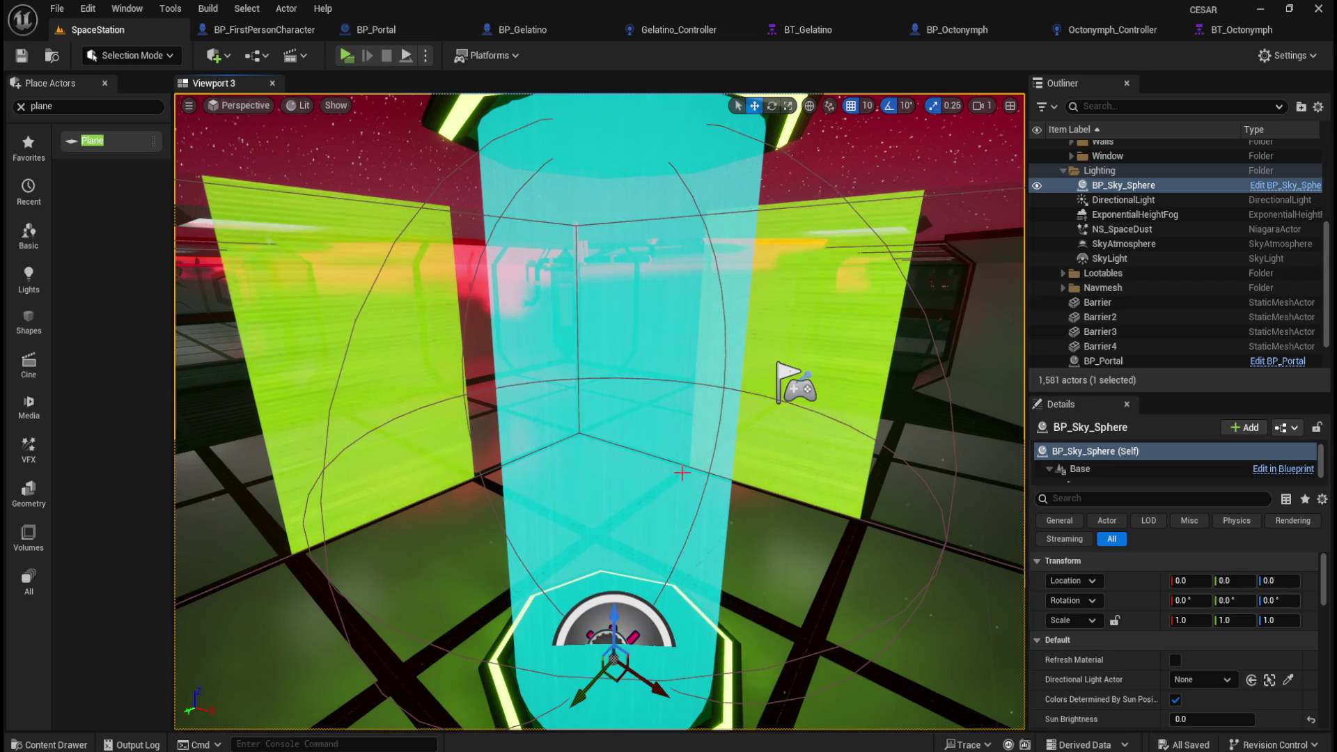
scroll(657, 454, "down", 5)
scroll(658, 454, "down", 3)
left_click_drag(657, 453, 617, 497)
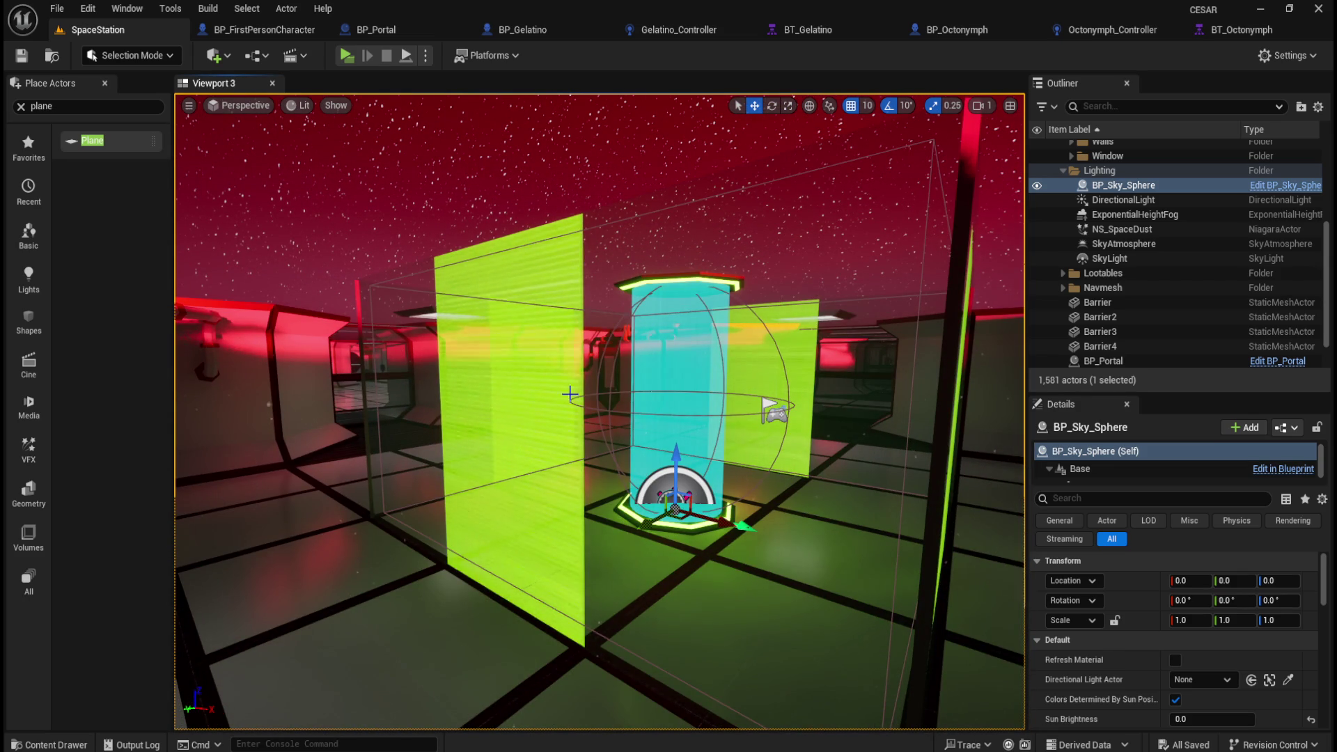
scroll(606, 533, "down", 3)
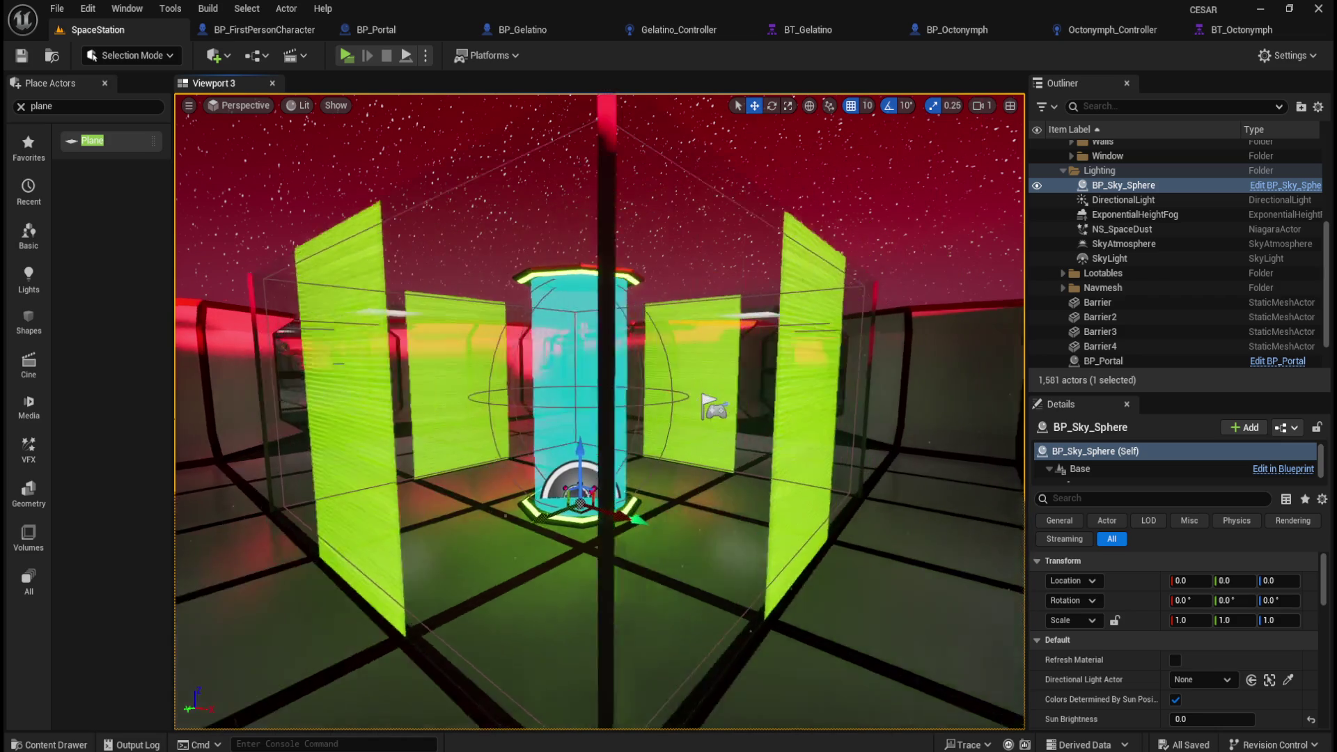
scroll(607, 534, "up", 3)
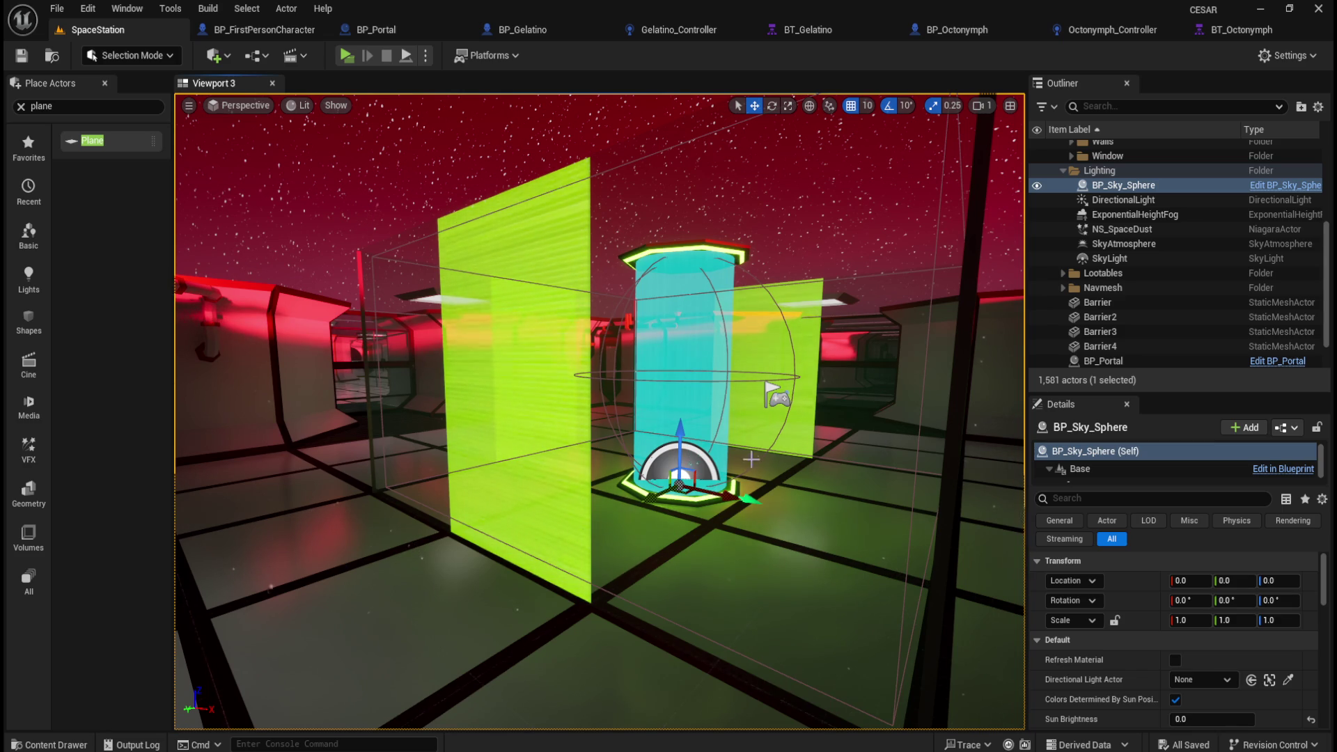
mouse_move(548, 318)
left_mouse_down()
mouse_move(428, 327)
mouse_move(720, 506)
mouse_move(741, 506)
mouse_move(741, 488)
mouse_move(681, 519)
left_mouse_up()
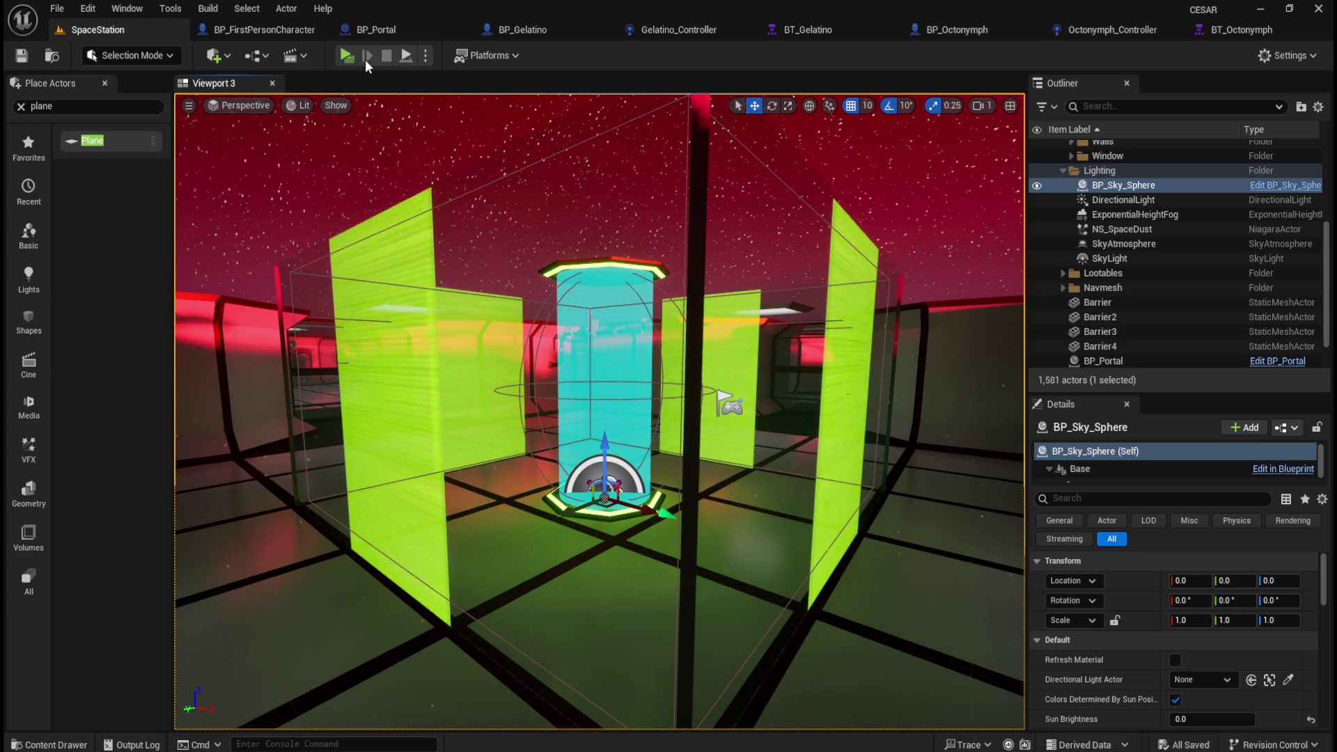
Step: Review BP_Portal's Destroy Actor end and the Print String node in BP_FirstPersonCharacter
left_click(376, 29)
scroll(881, 486, "up", 2)
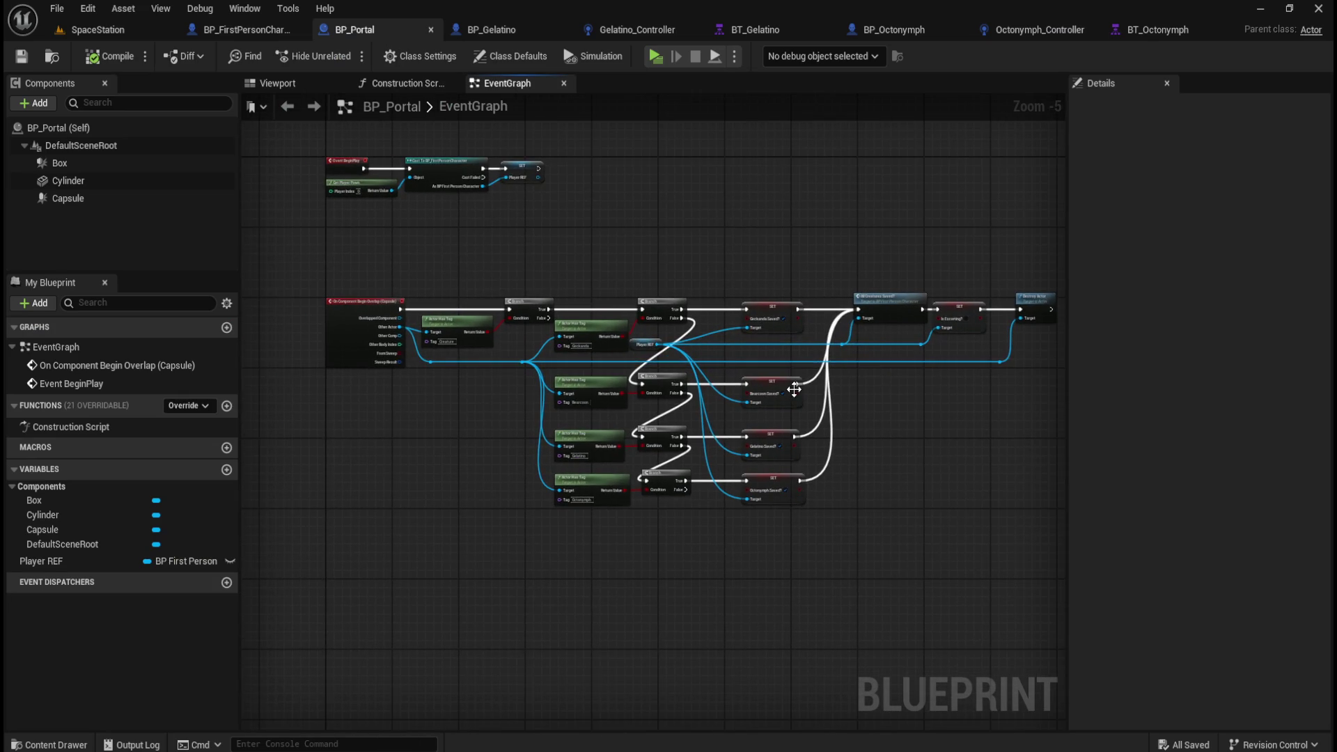
scroll(842, 420, "up", 1)
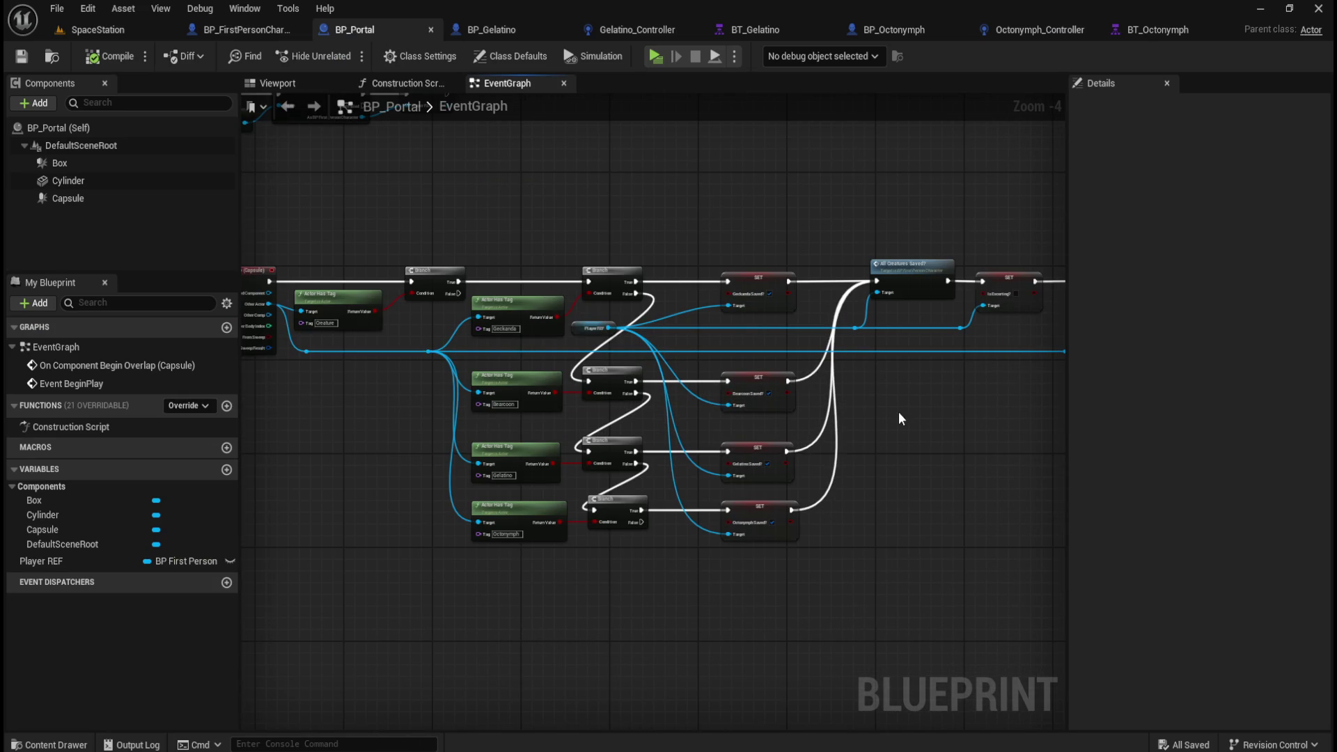
mouse_move(940, 429)
left_mouse_down()
mouse_move(805, 427)
mouse_move(820, 436)
left_mouse_up()
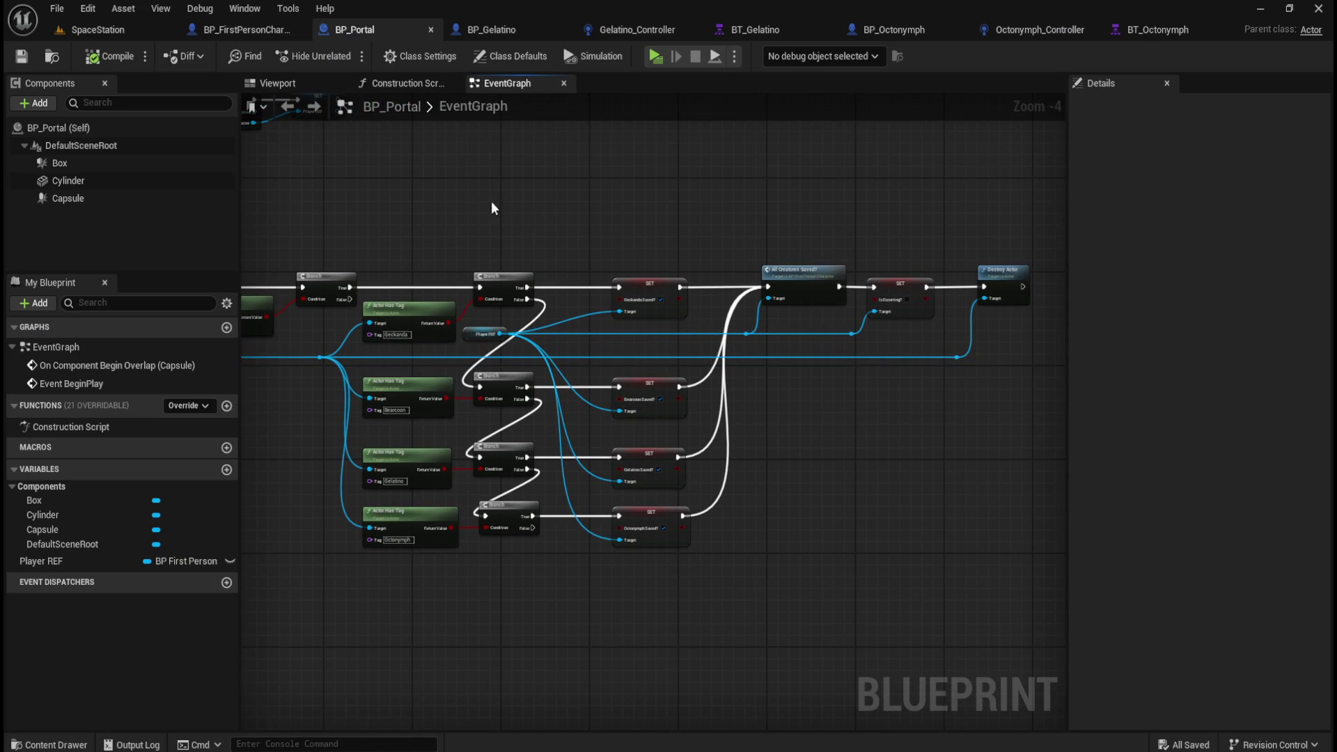
left_click(259, 24)
left_click_drag(910, 341, 736, 497)
left_click(582, 230)
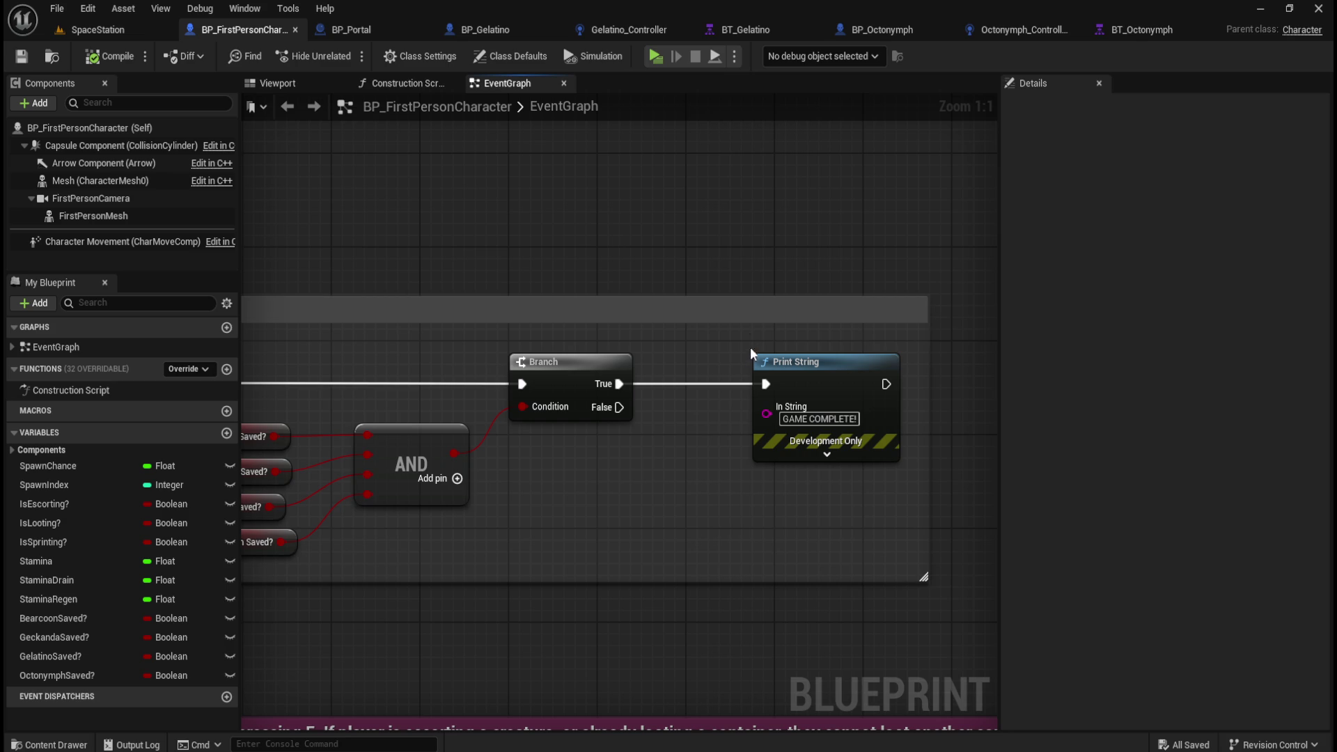
left_click_drag(733, 339, 913, 479)
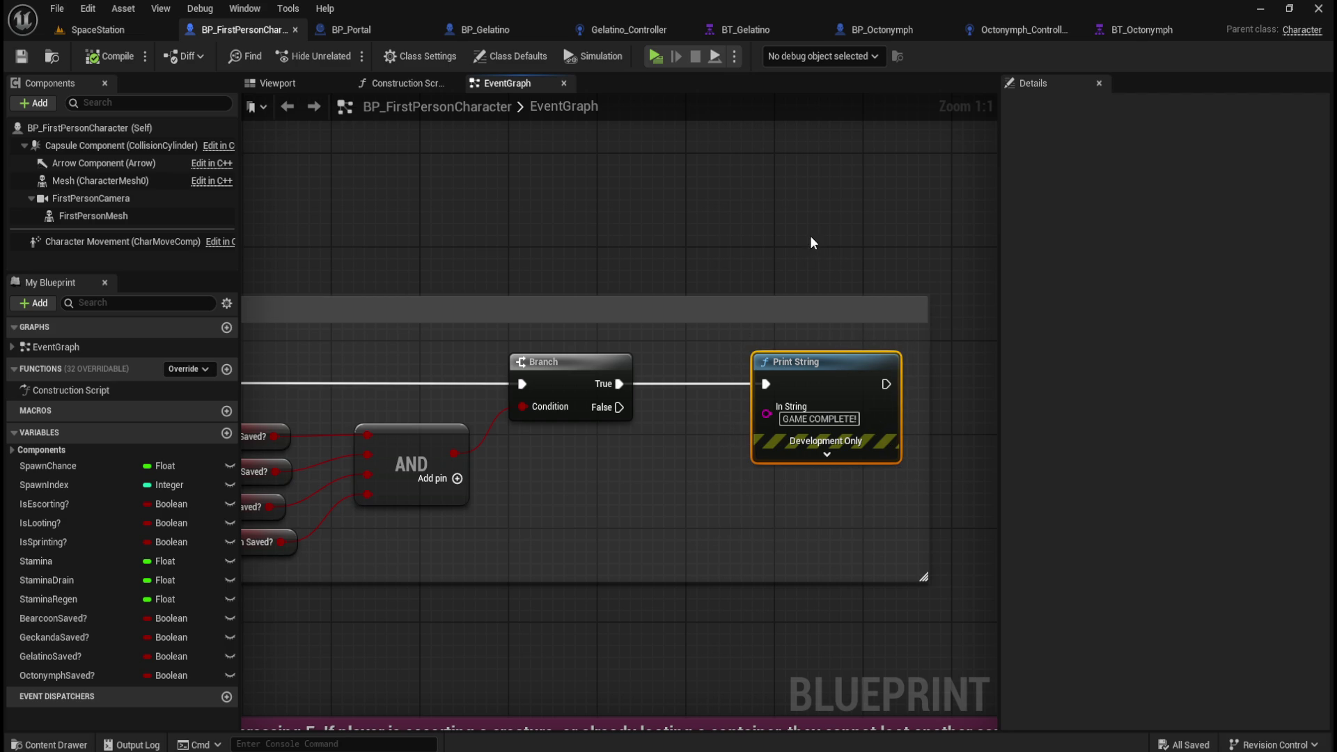
Step: Frame the portal in the SpaceStation level and start a play preview
left_click(136, 32)
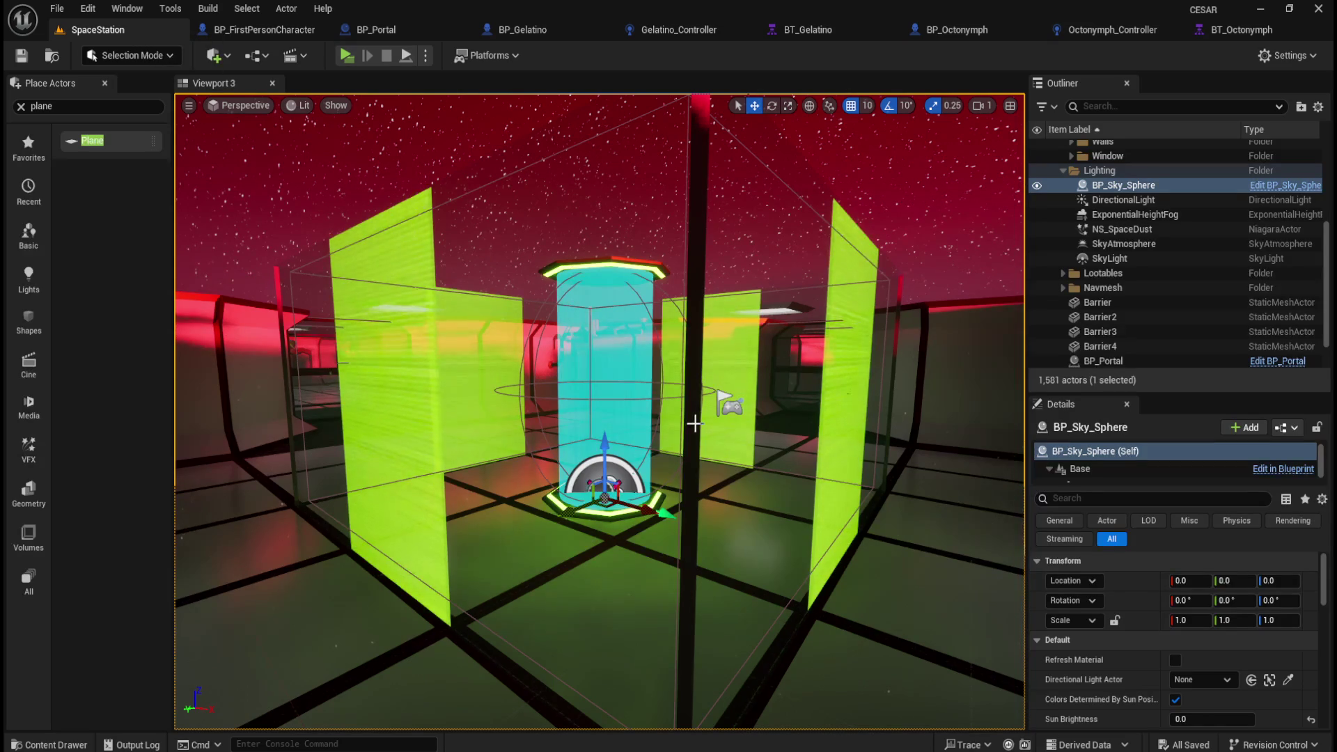
left_click_drag(599, 417, 613, 390)
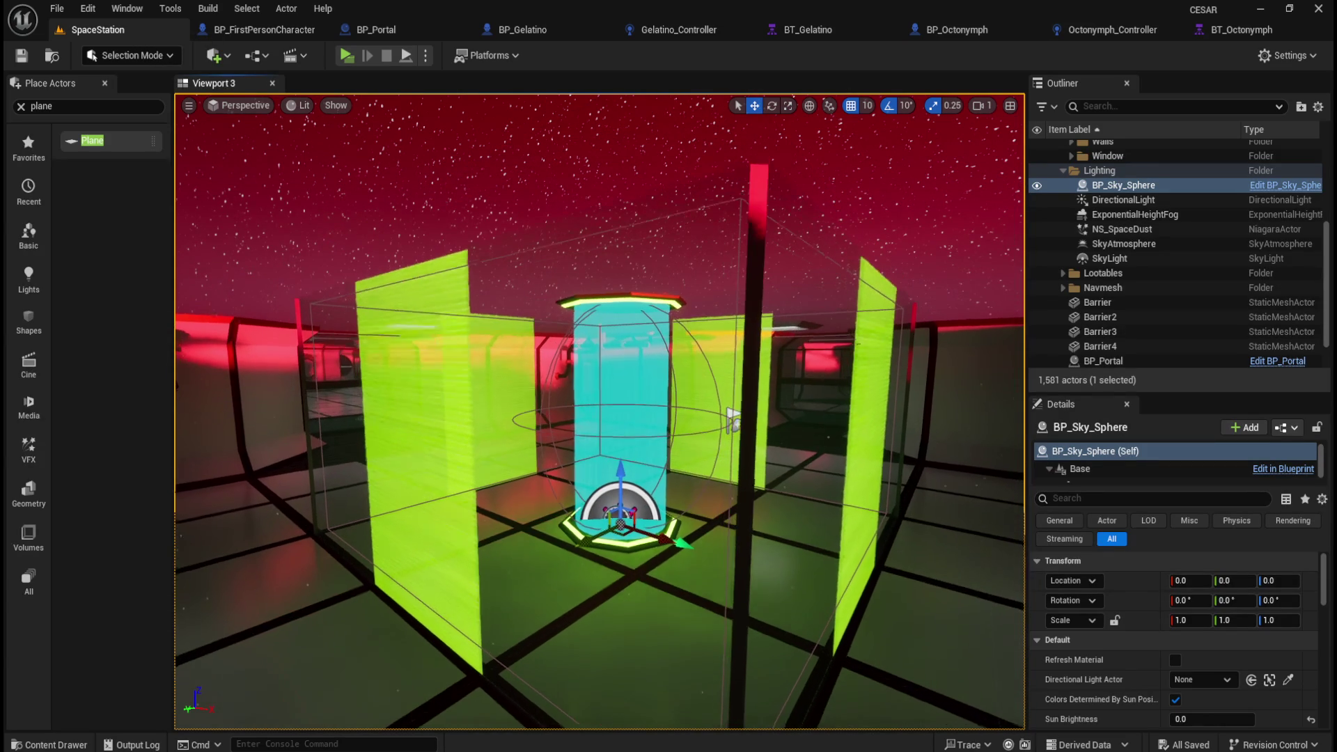
left_click(347, 55)
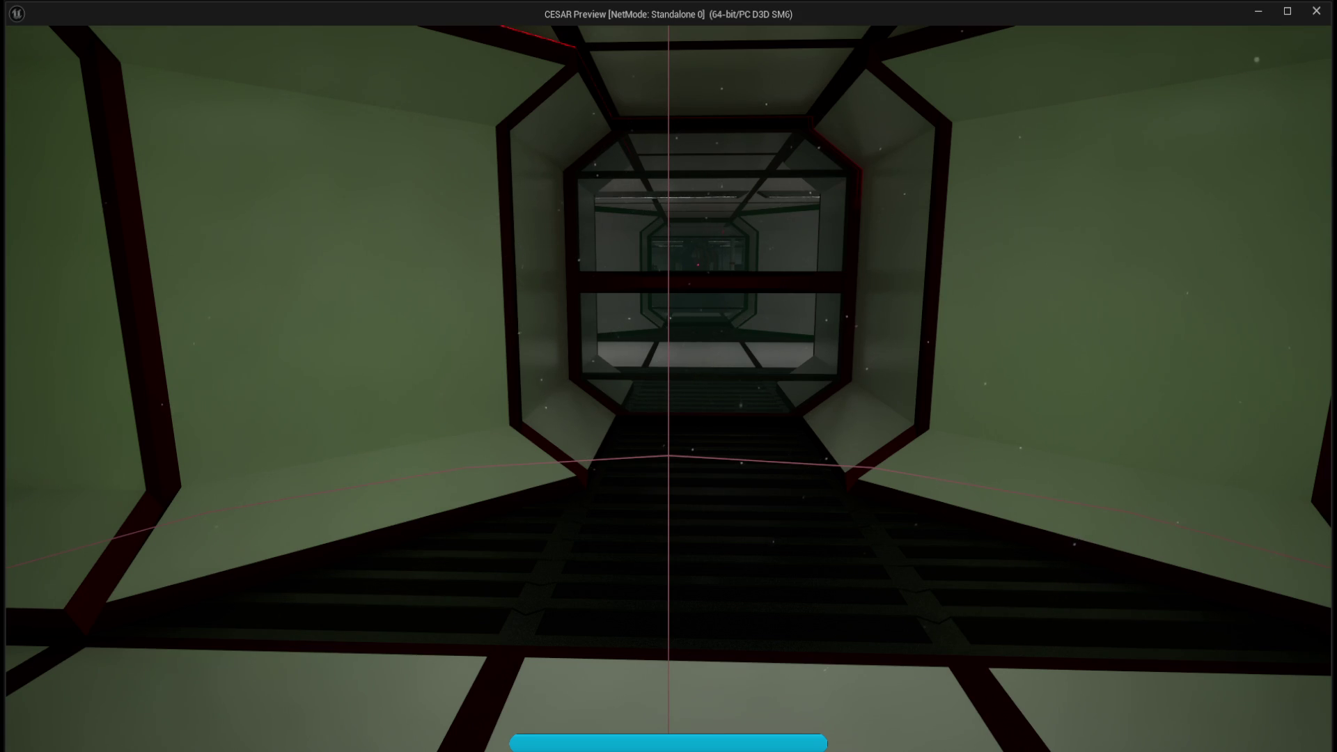
Step: Press Esc to end the CESAR preview and return to the SpaceStation editor
key("Escape")
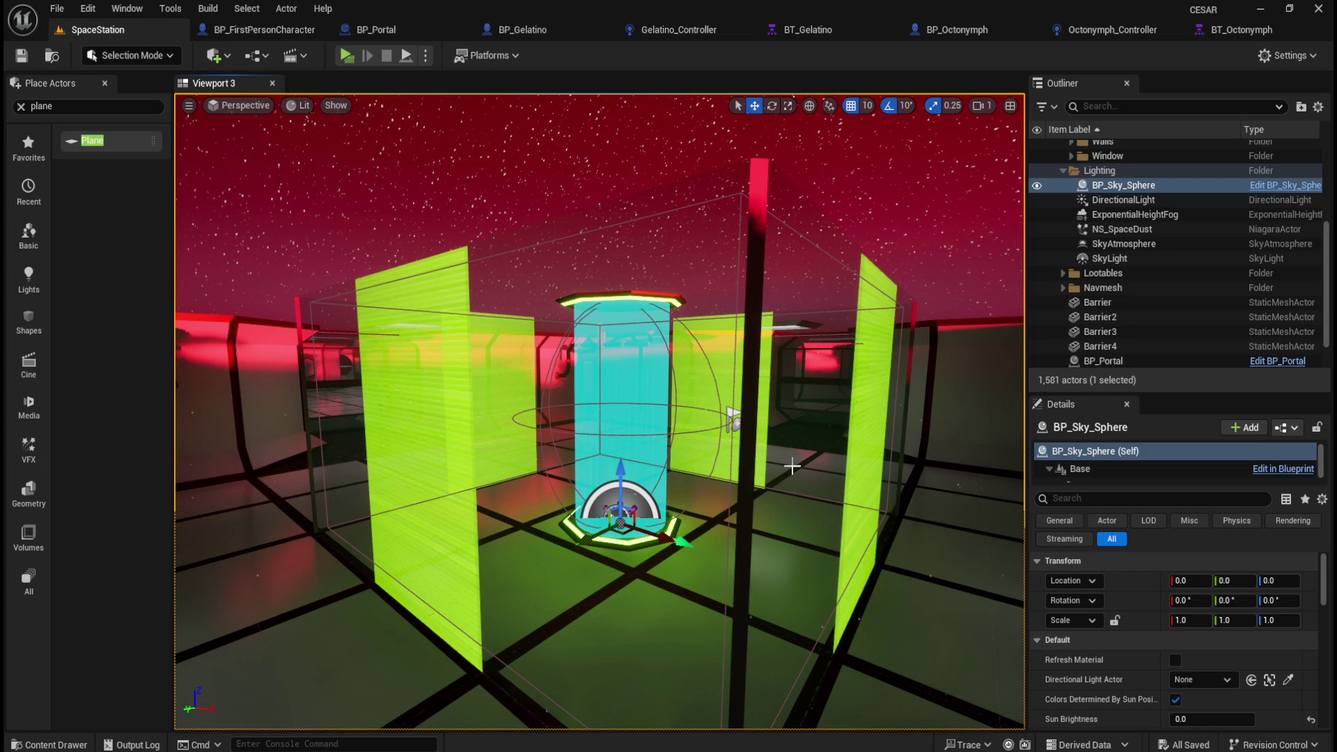
Step: Save all assets and close the BP_Octonymph, Octonymph_Controller and BT_Octonymph editors
mouse_move(807, 506)
left_mouse_down()
mouse_move(808, 557)
mouse_move(796, 327)
mouse_move(773, 296)
left_mouse_up()
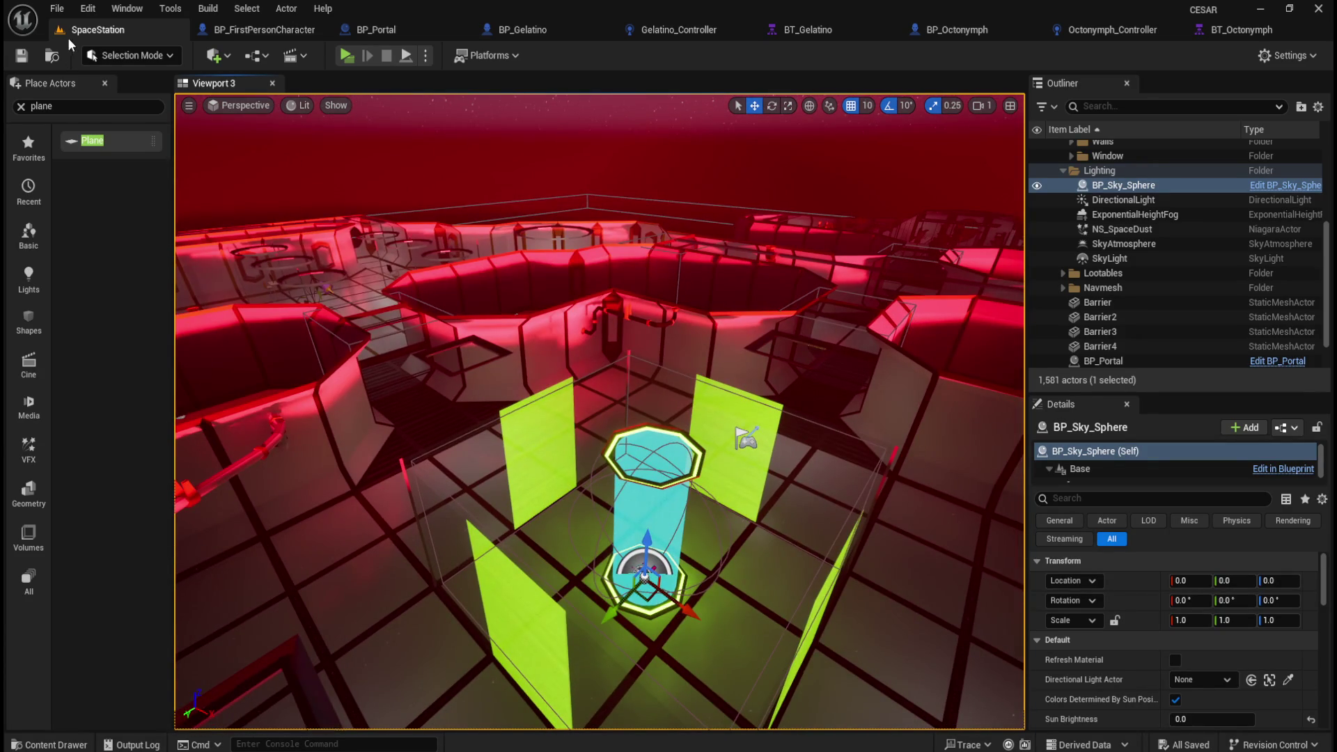
left_click(57, 9)
left_click(101, 216)
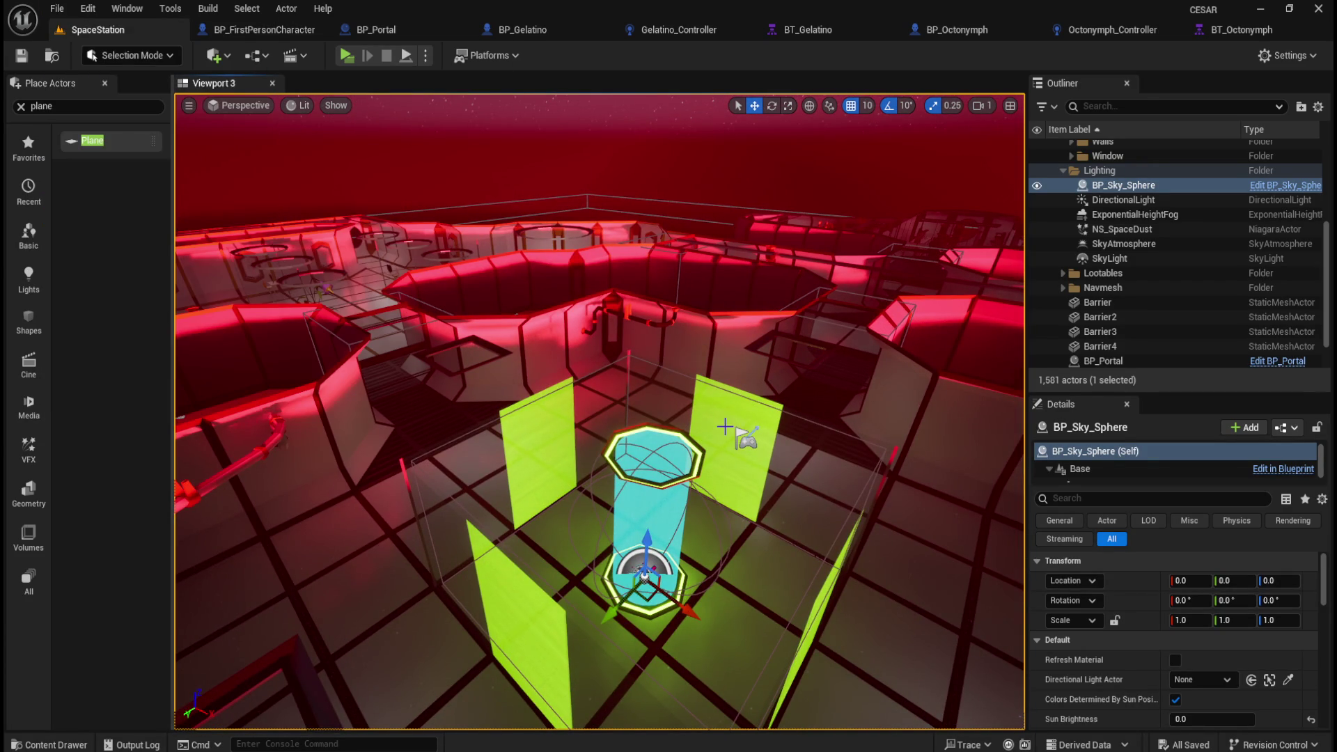
left_click(1039, 31)
left_click(1061, 29)
left_click(1060, 29)
Step: Focus the BP_Sky_Sphere, tilt down onto the portal, open the content drawer, then show BP_Portal
left_click_drag(687, 420, 654, 289)
key("f")
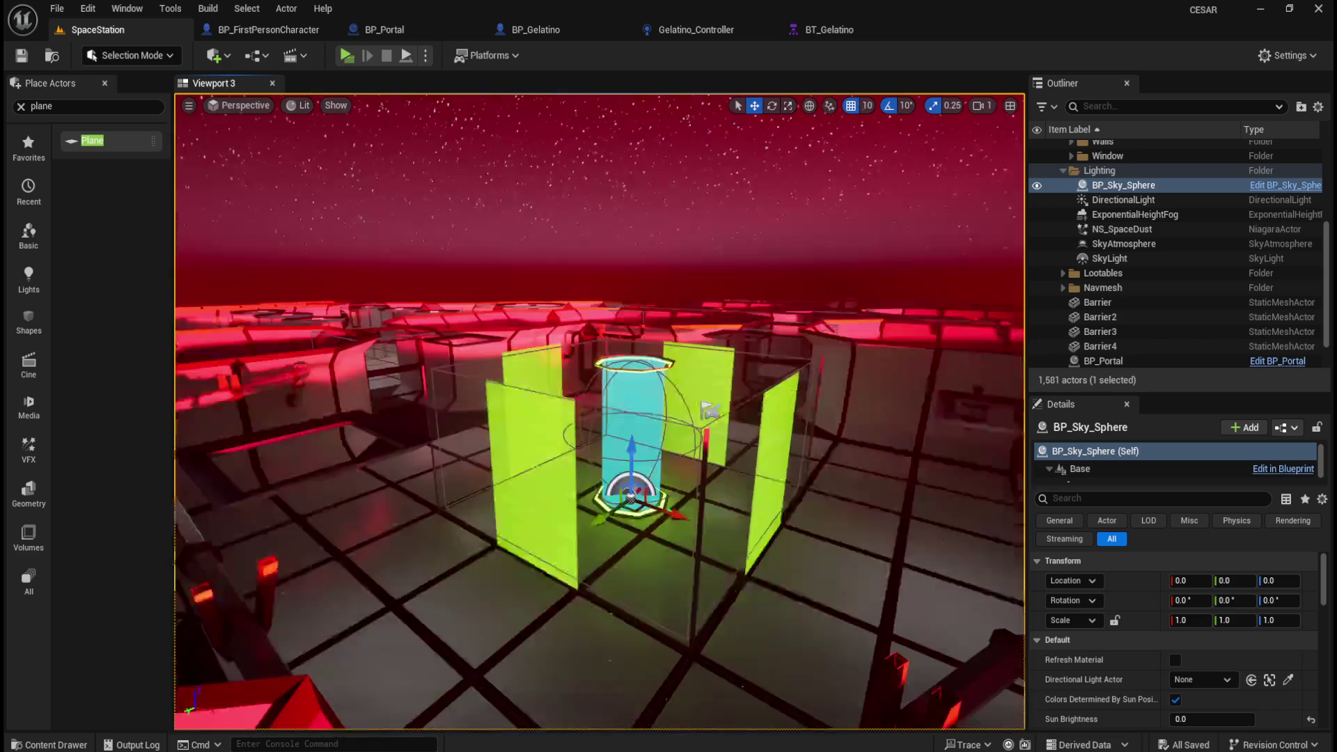
left_click_drag(665, 223, 733, 279)
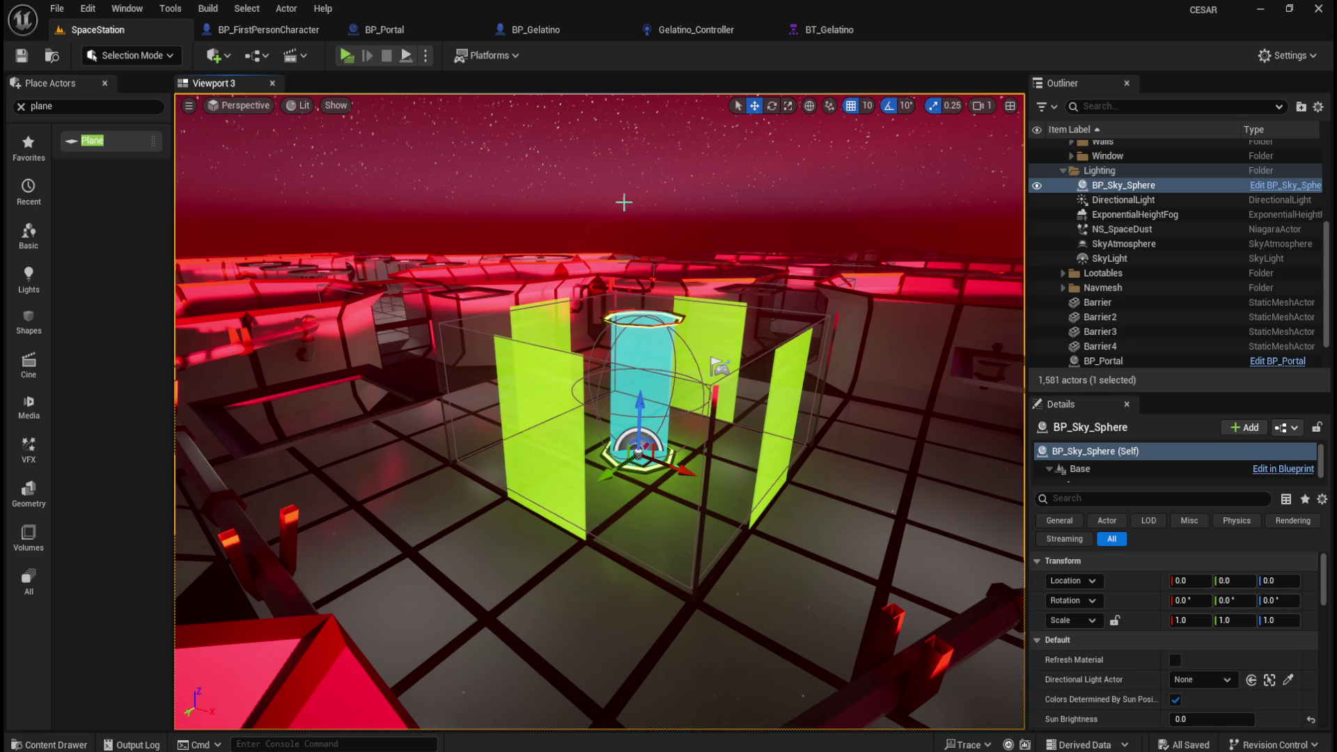
key("ctrl+space")
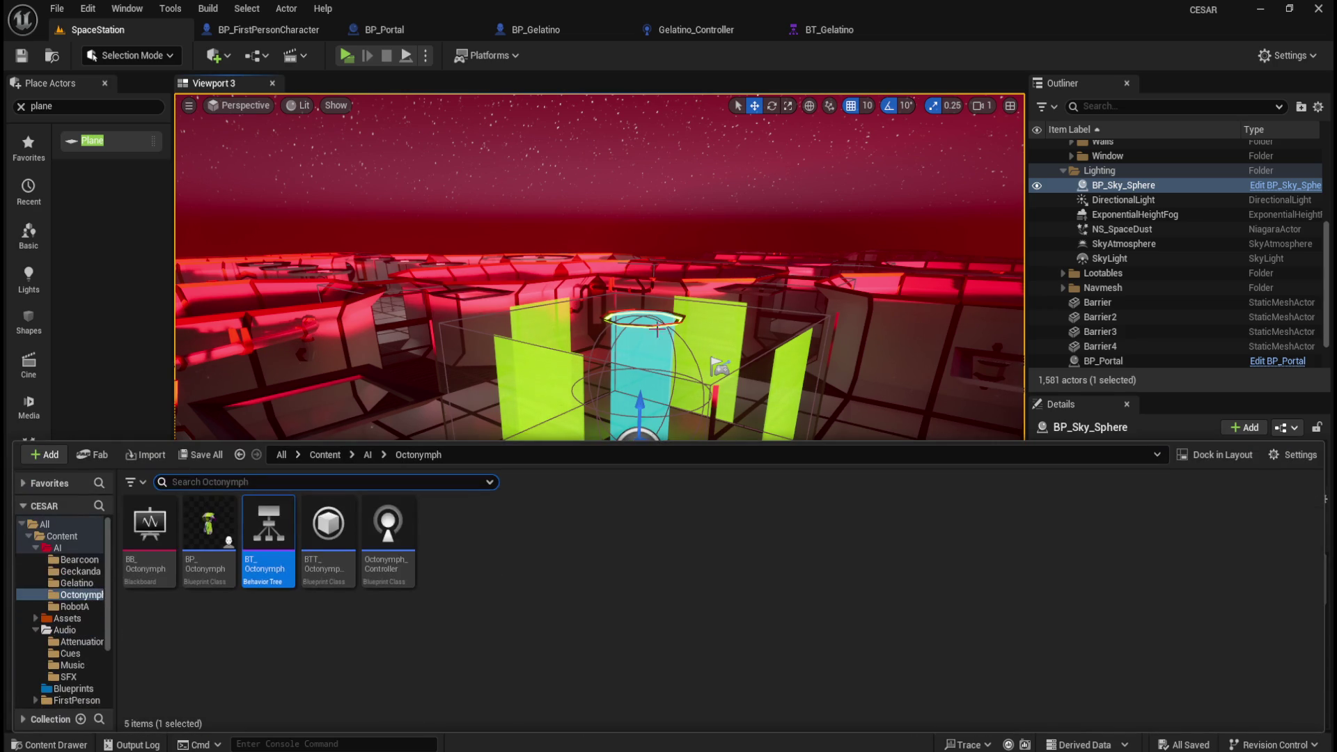
left_click(421, 27)
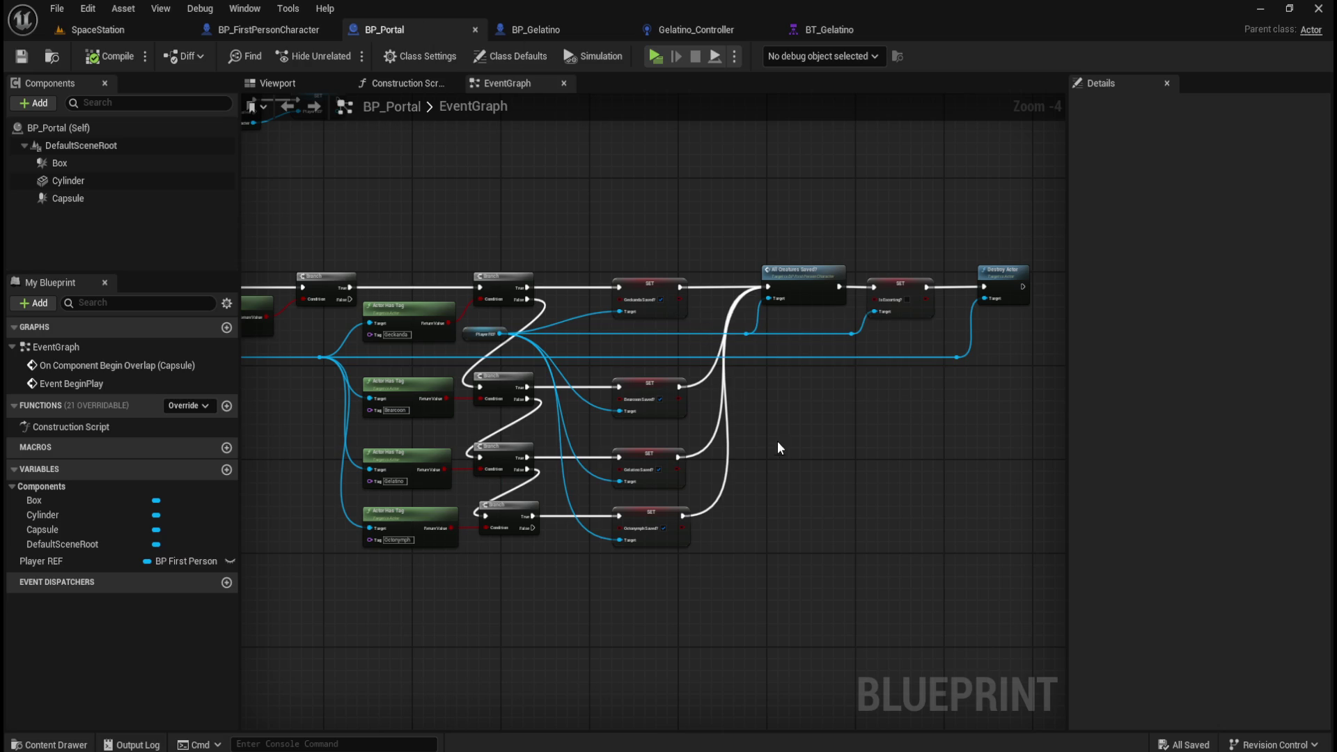
Step: Frame the Destroy Actor end and marquee-select All Creatures Saved?, Is Escorting and Destroy Actor
scroll(761, 383, "up", 3)
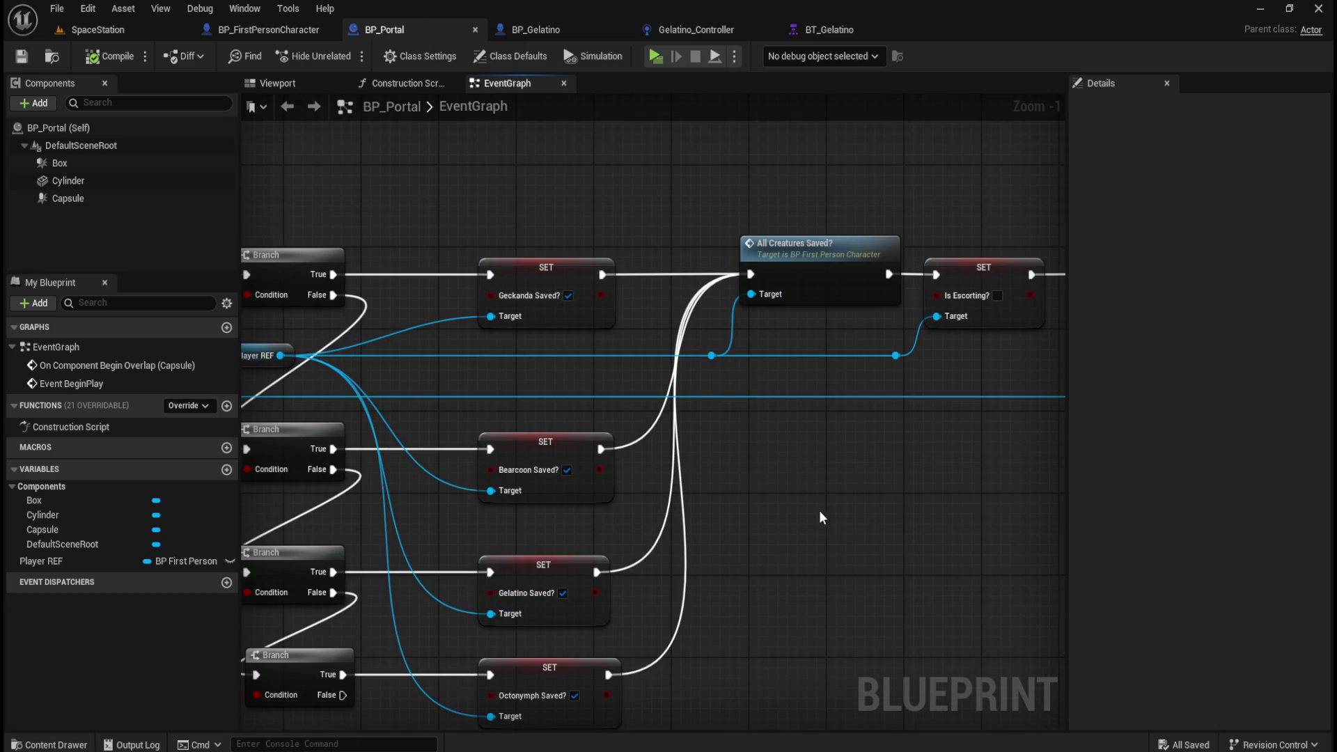
scroll(842, 499, "down", 3)
scroll(842, 500, "up", 2)
mouse_move(820, 492)
left_mouse_down()
mouse_move(942, 506)
mouse_move(638, 478)
left_mouse_up()
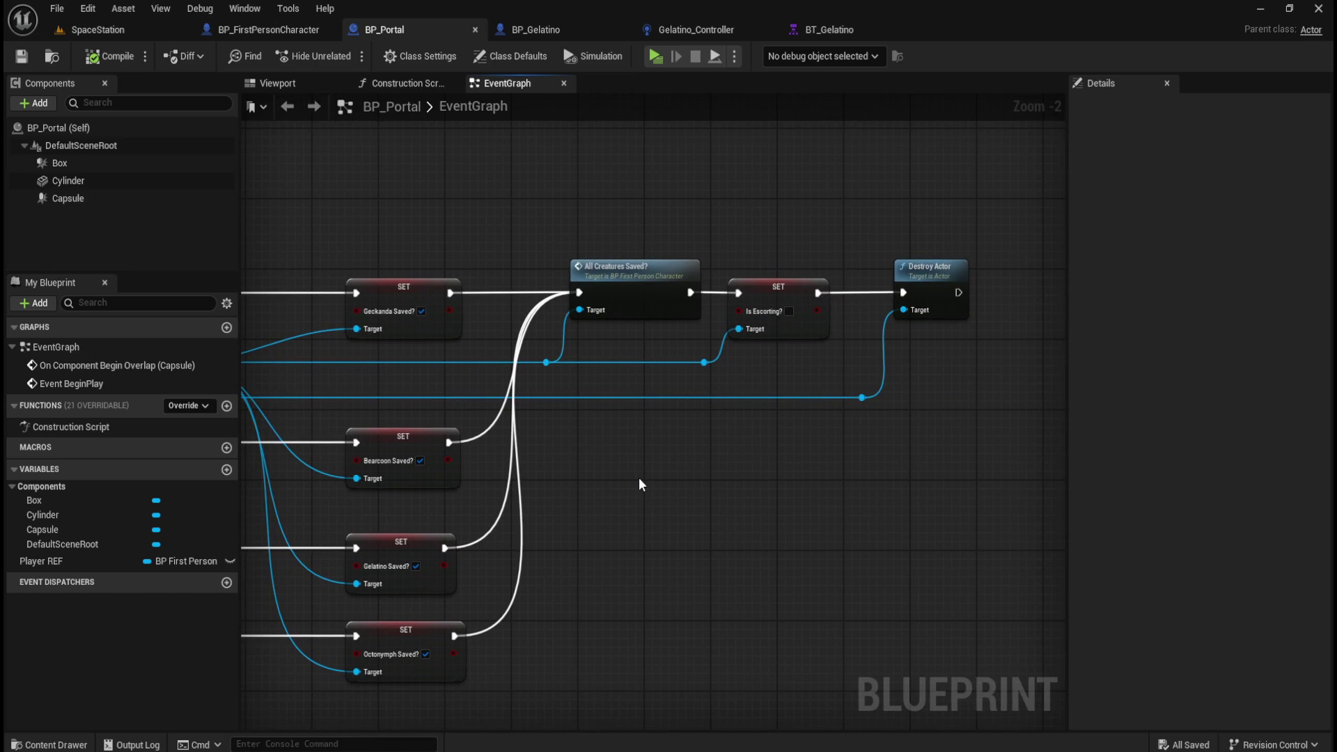
mouse_move(999, 206)
left_mouse_down()
mouse_move(827, 410)
mouse_move(546, 477)
mouse_move(530, 443)
left_mouse_up()
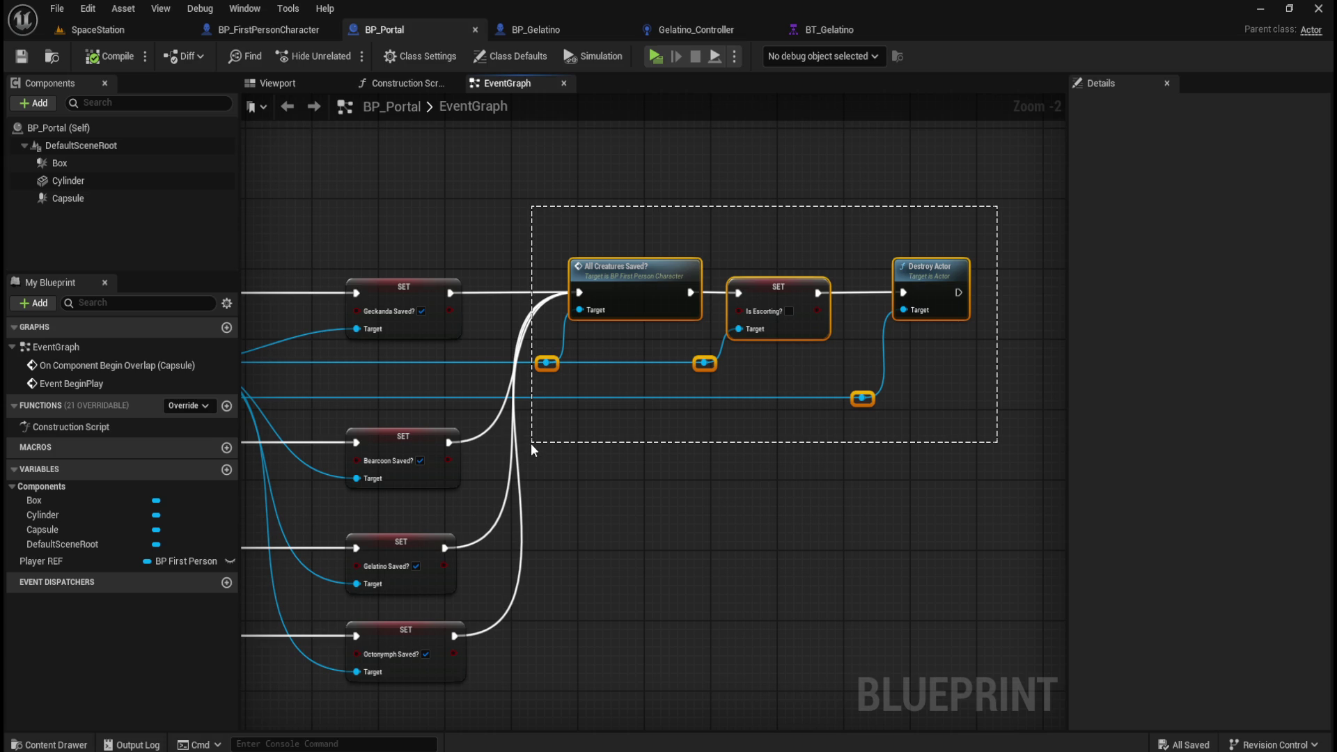
left_click_drag(531, 443, 529, 419)
left_click_drag(621, 444, 920, 429)
left_click(930, 429)
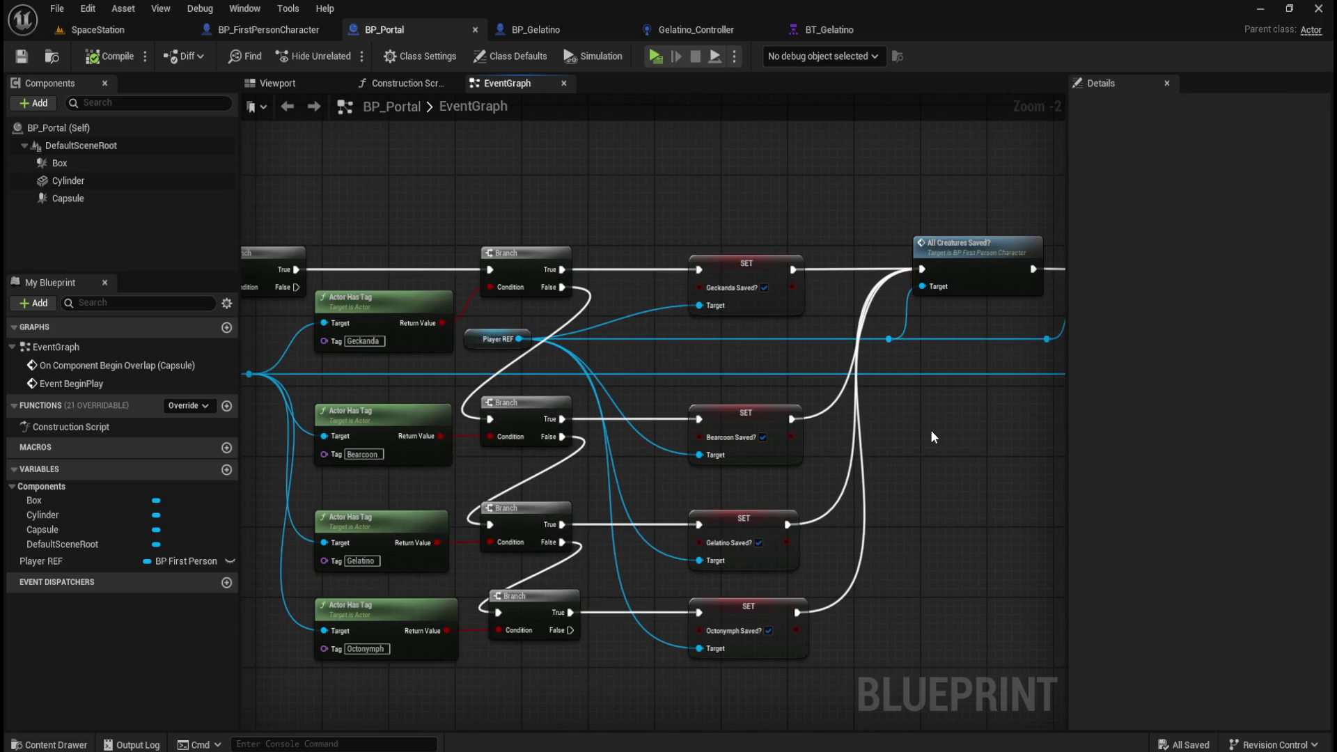
scroll(933, 429, "down", 4)
scroll(934, 427, "up", 3)
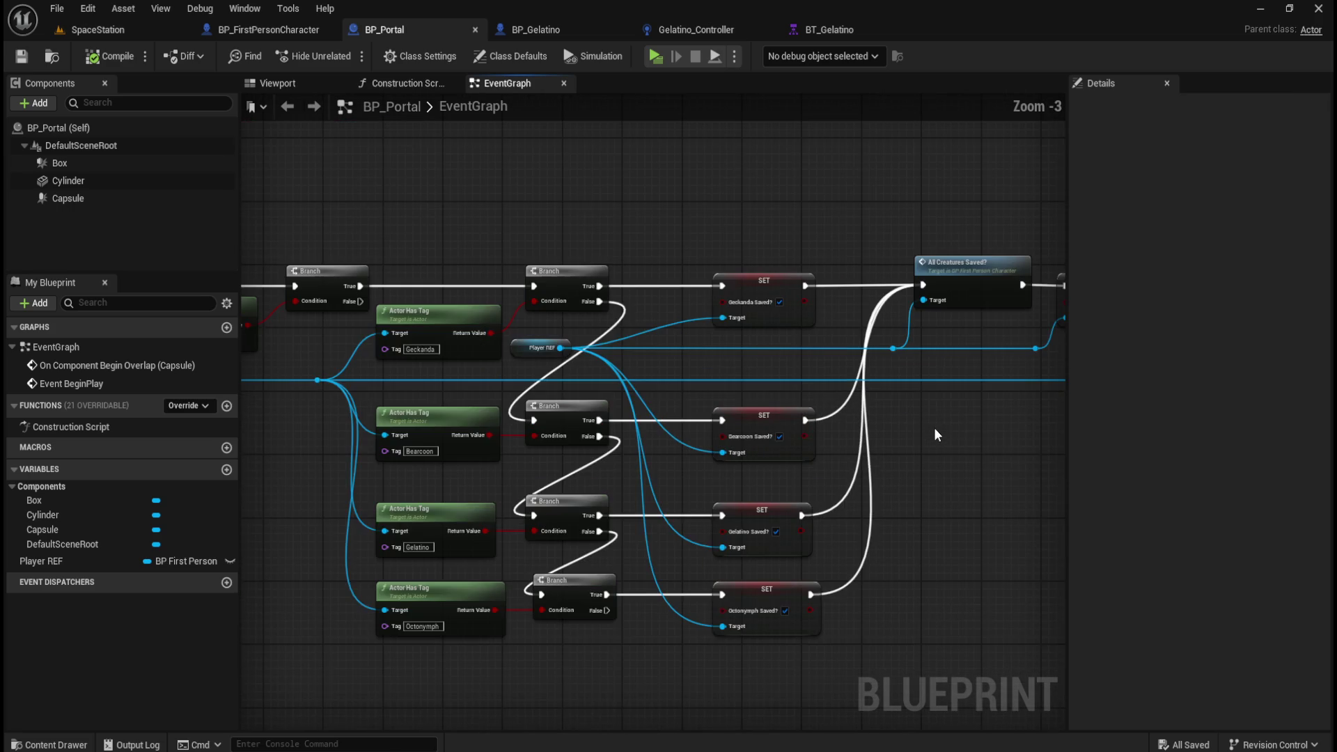
left_click_drag(961, 415, 670, 422)
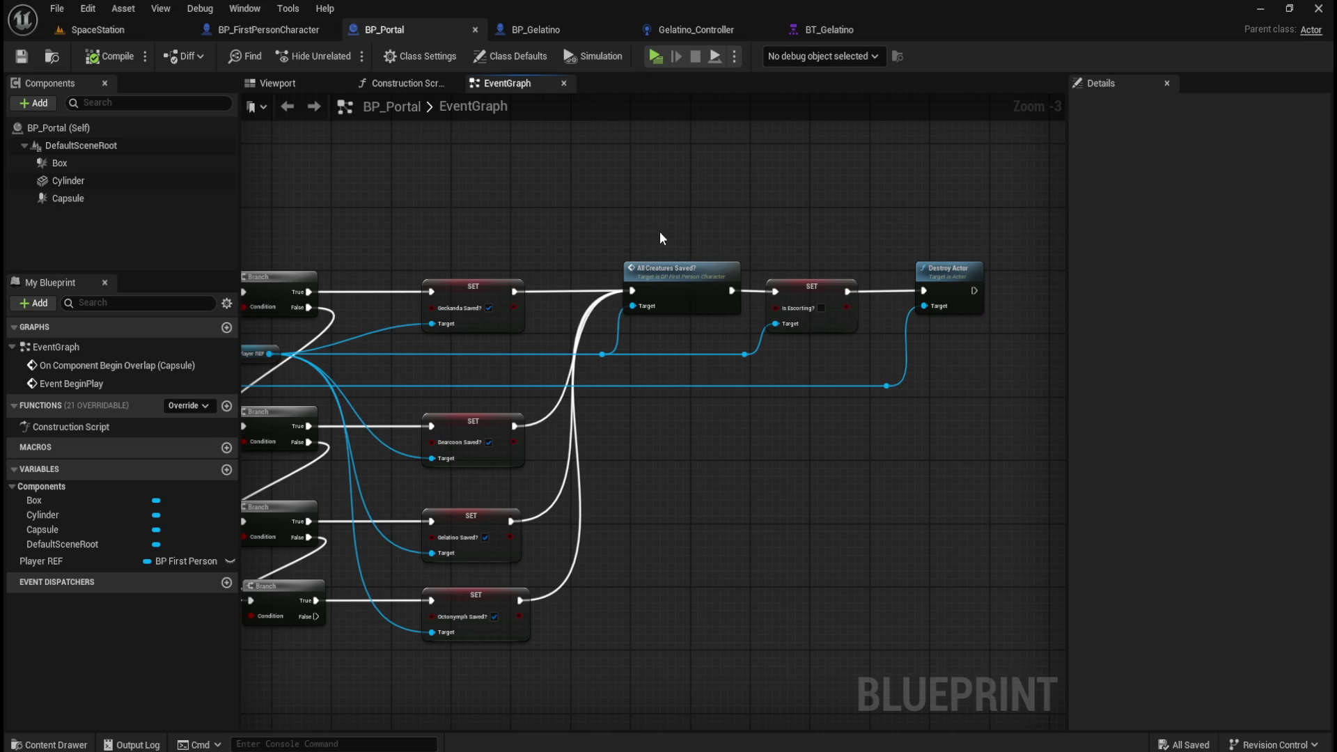
mouse_move(550, 219)
left_mouse_down()
mouse_move(403, 344)
mouse_move(411, 569)
mouse_move(590, 463)
mouse_move(574, 236)
left_mouse_up()
mouse_move(602, 198)
left_mouse_down()
mouse_move(742, 298)
mouse_move(749, 325)
left_mouse_up()
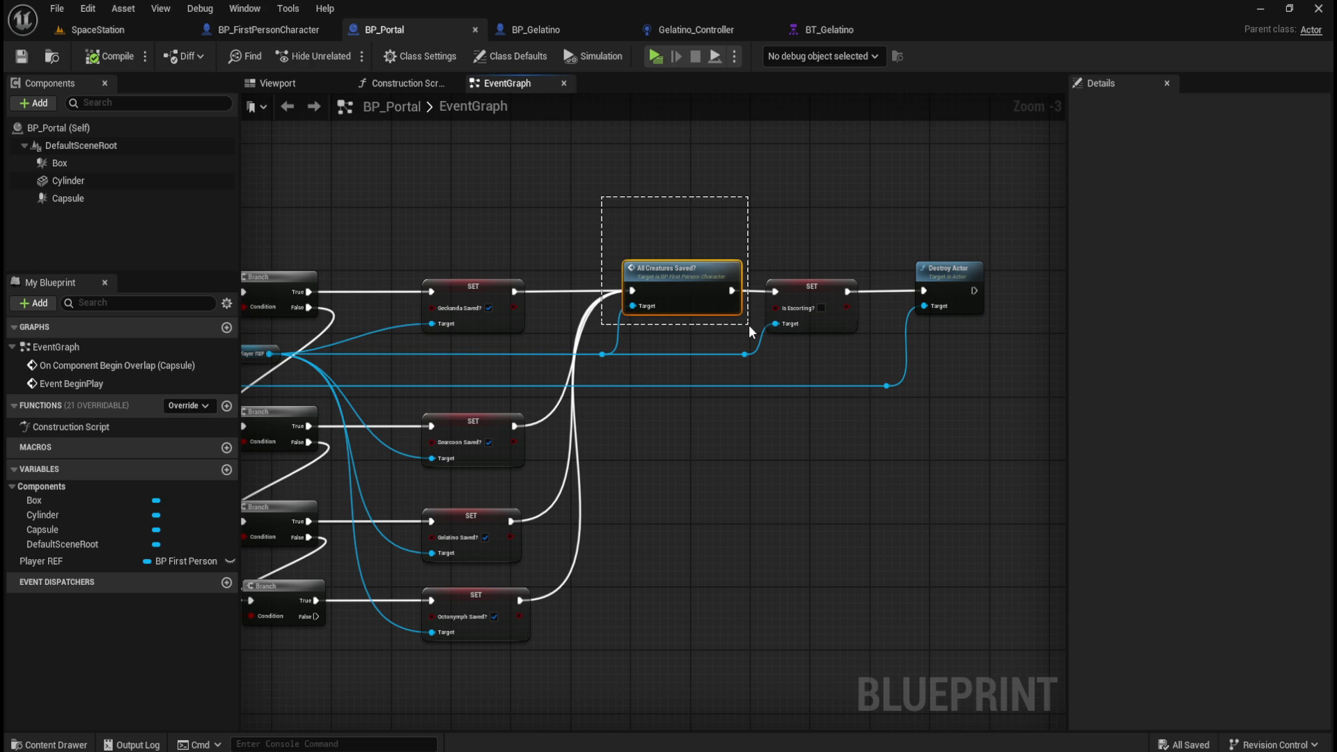
left_click_drag(750, 325, 749, 325)
mouse_move(549, 207)
left_mouse_down()
mouse_move(770, 202)
mouse_move(696, 321)
mouse_move(670, 337)
left_mouse_up()
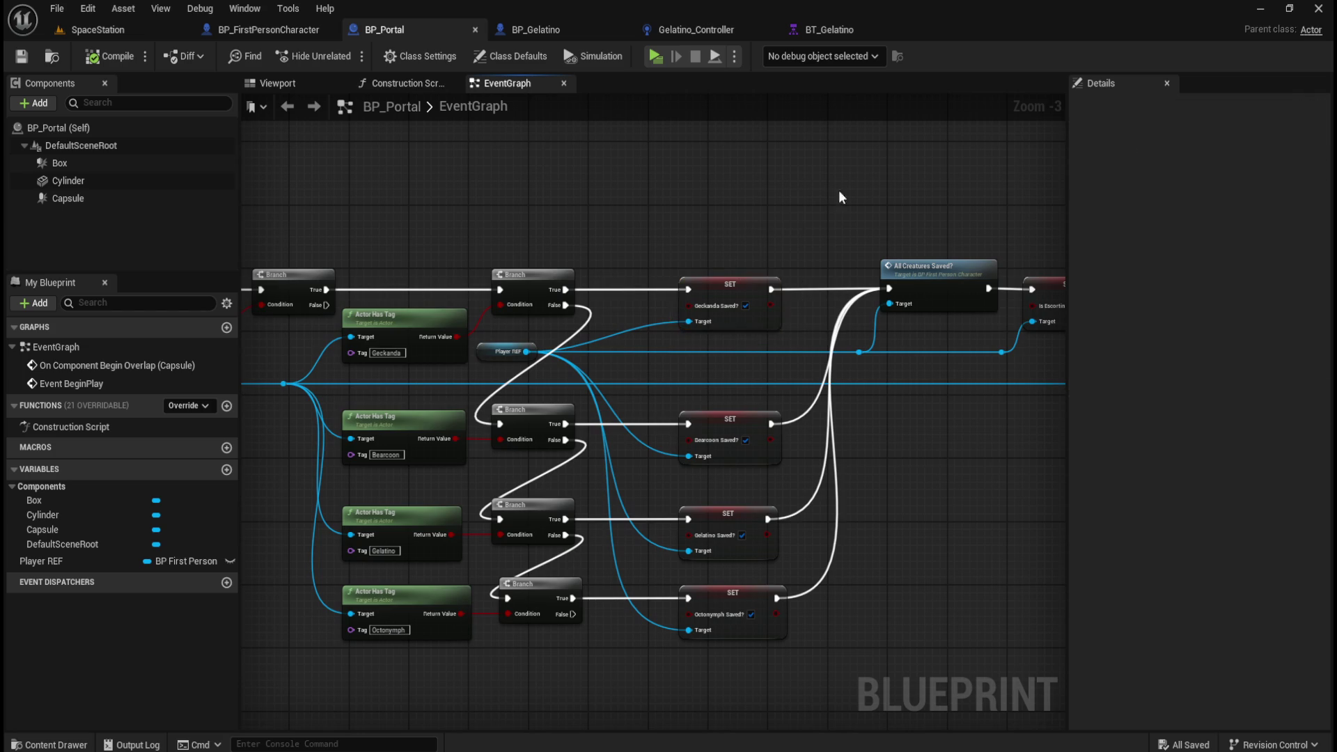
left_click_drag(955, 206, 673, 216)
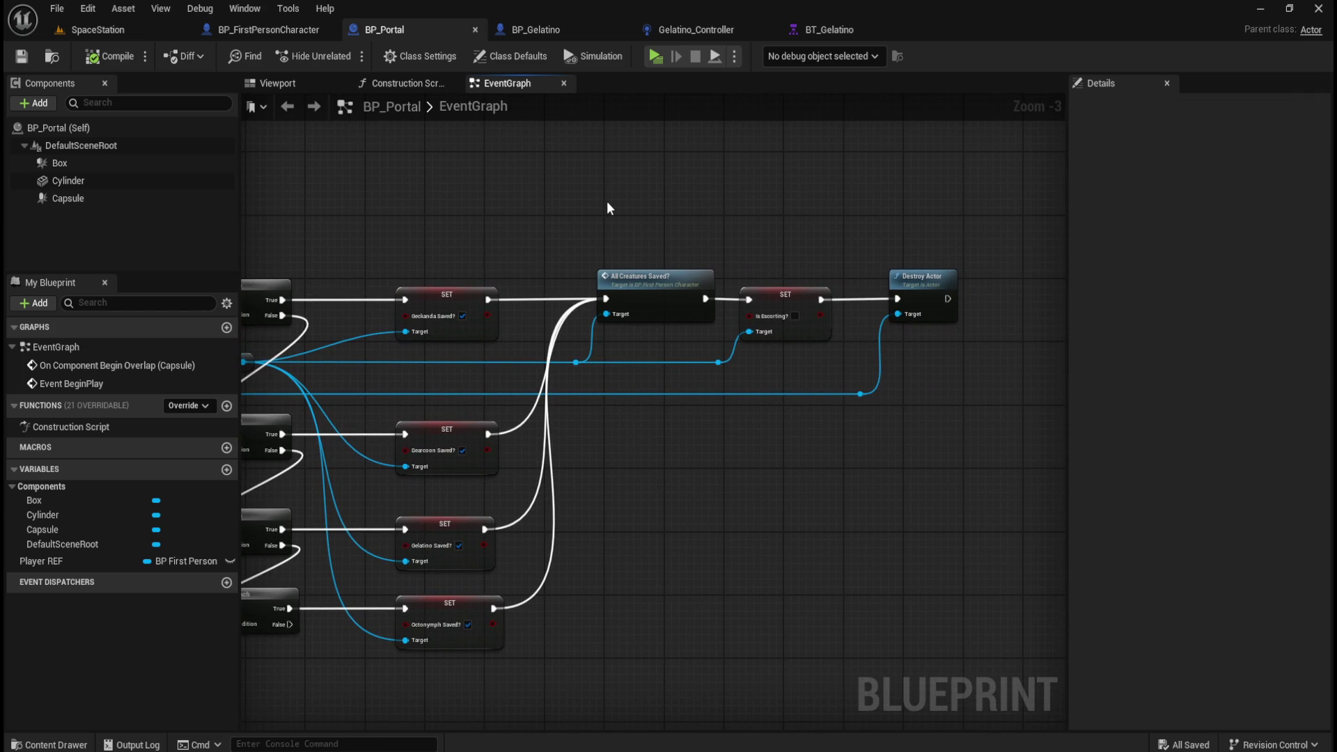
Step: Open WBP_HUD from Content/UI and select its 500x30 Stamina Bar on the Designer canvas
key("ctrl+space")
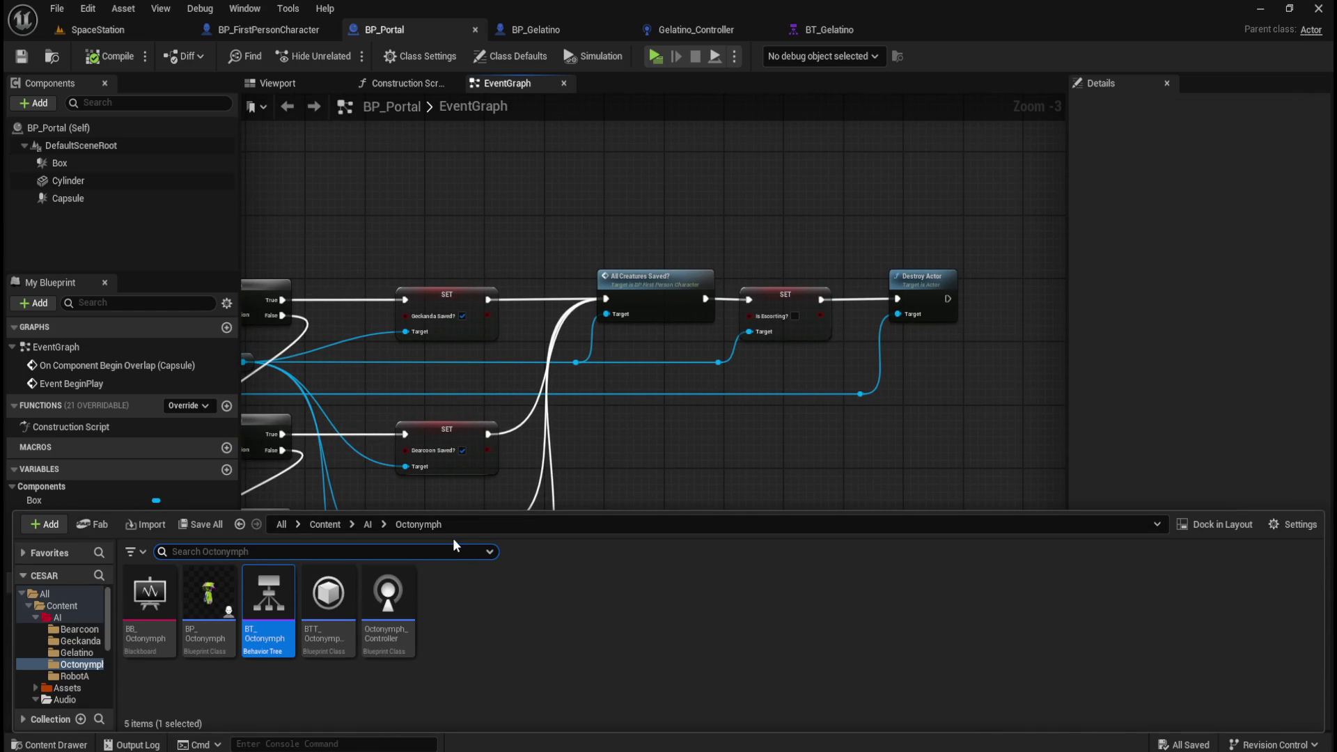
left_click(368, 524)
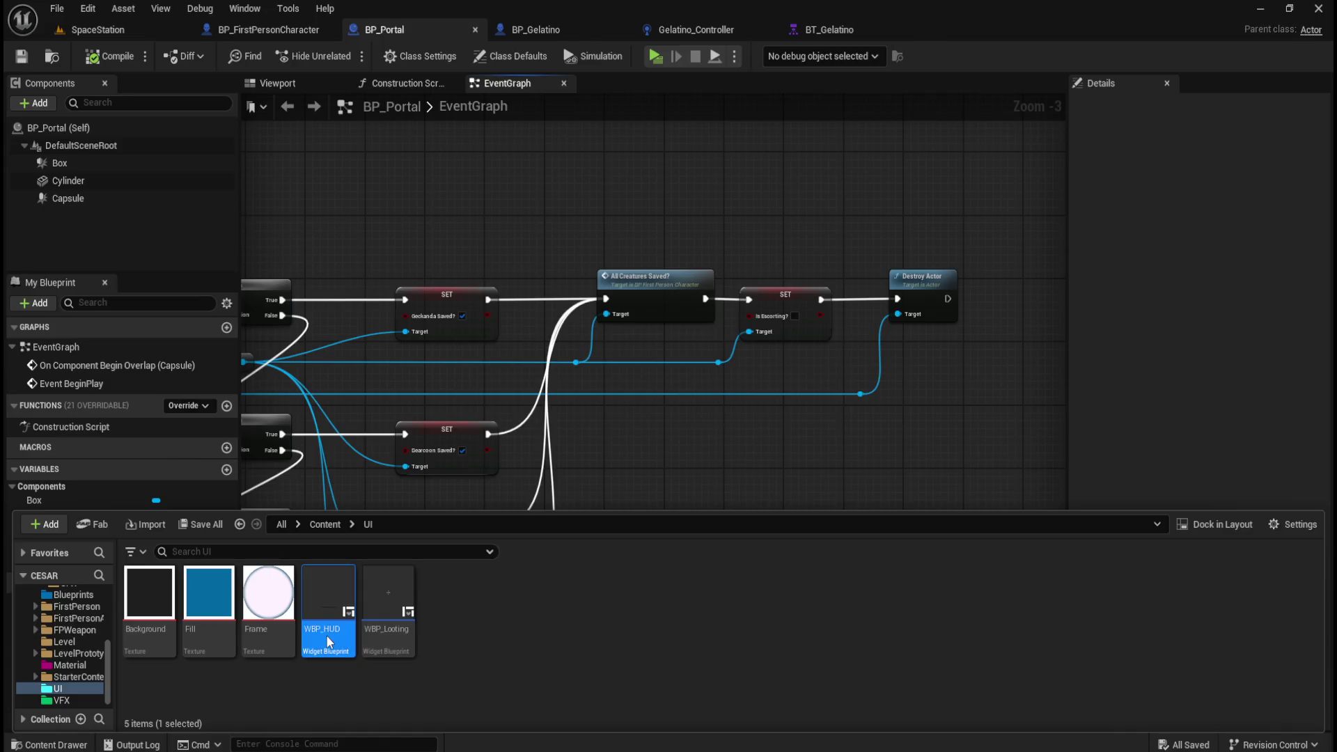
double_click(325, 633)
scroll(631, 644, "up", 5)
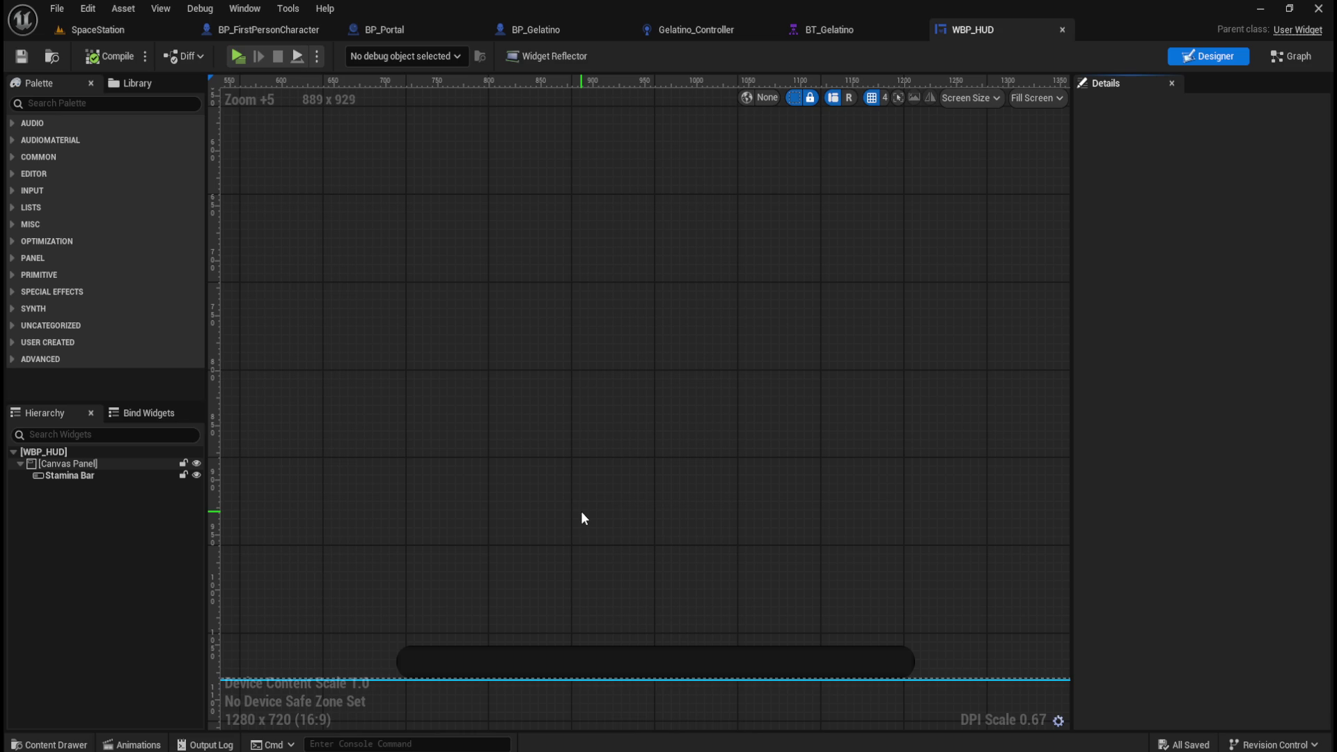
scroll(580, 511, "down", 6)
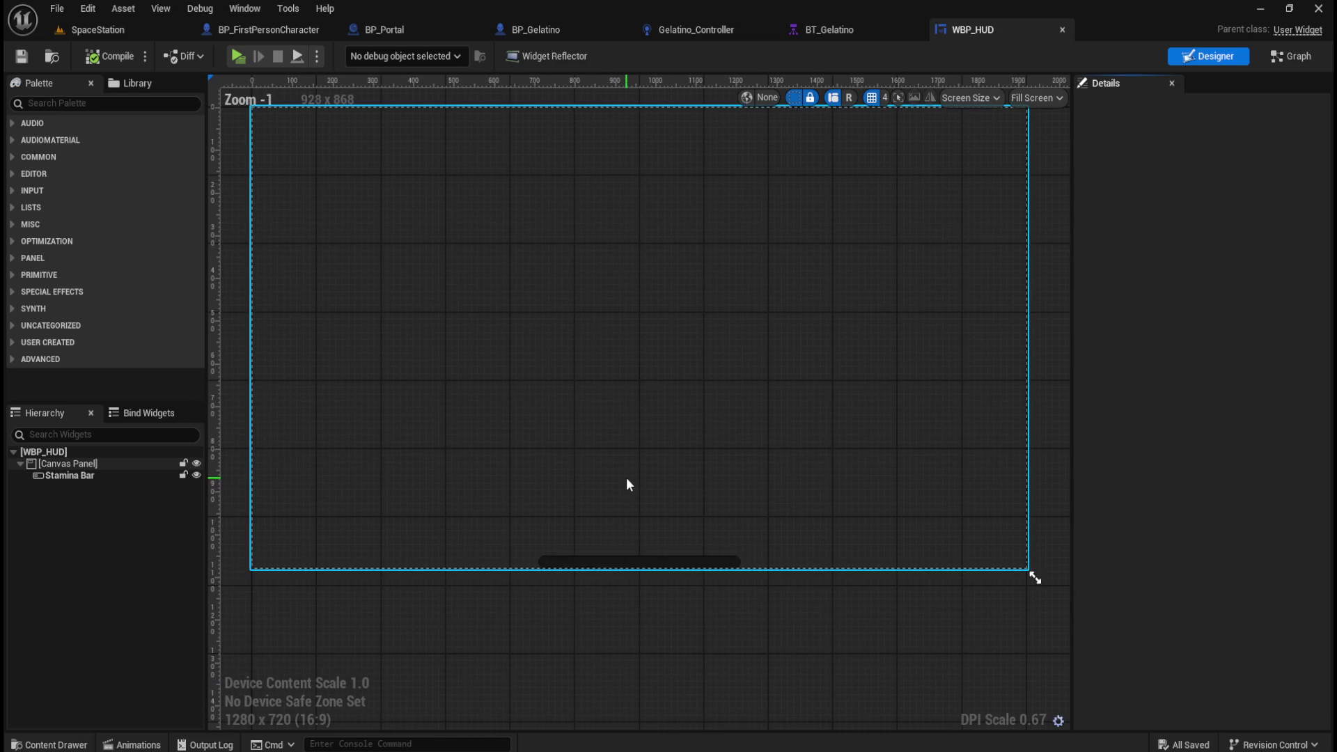
scroll(621, 491, "down", 1)
scroll(593, 422, "up", 1)
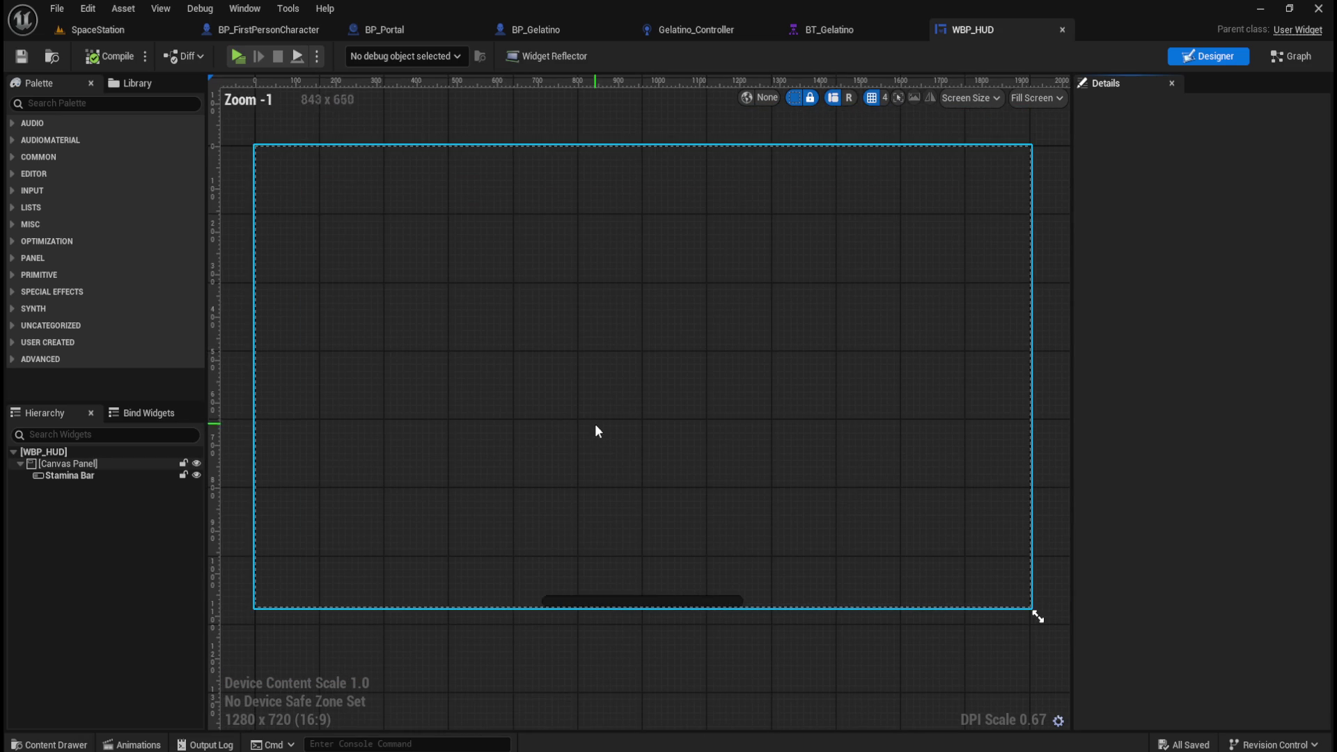
left_click(627, 605)
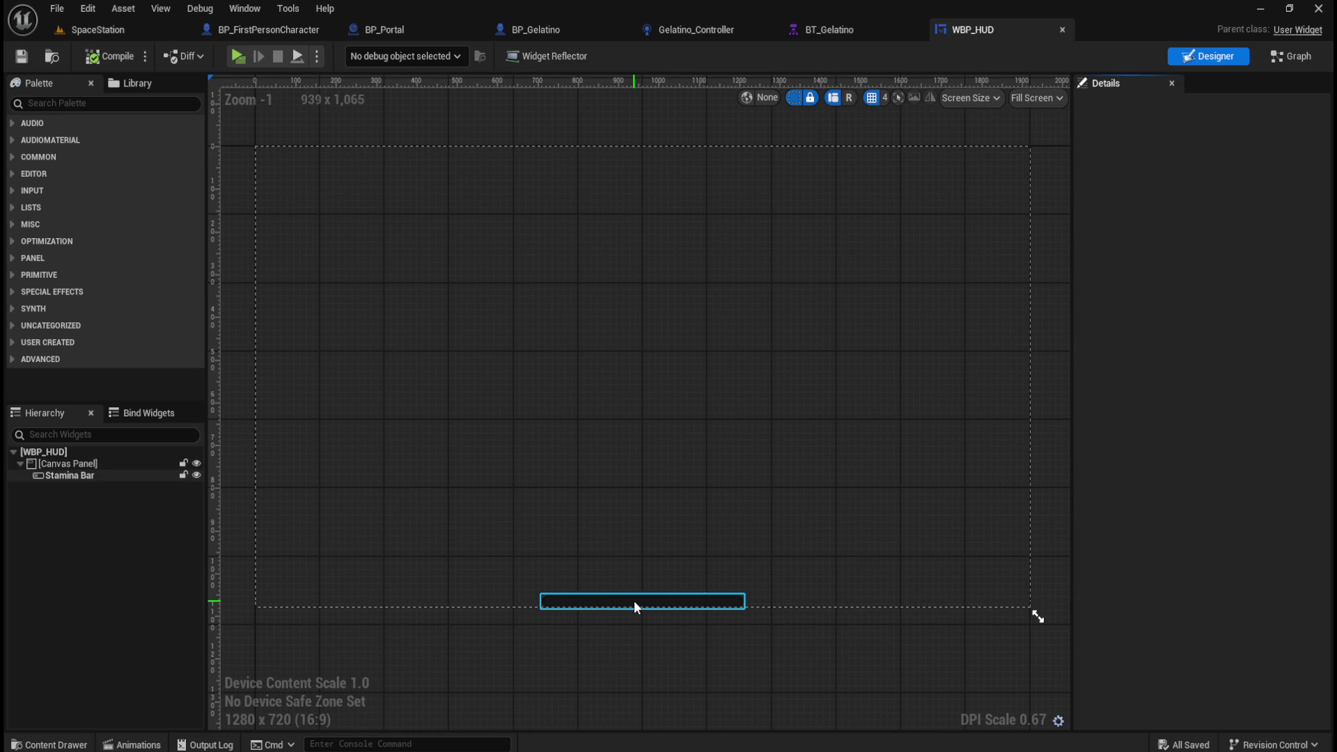
left_click(634, 600)
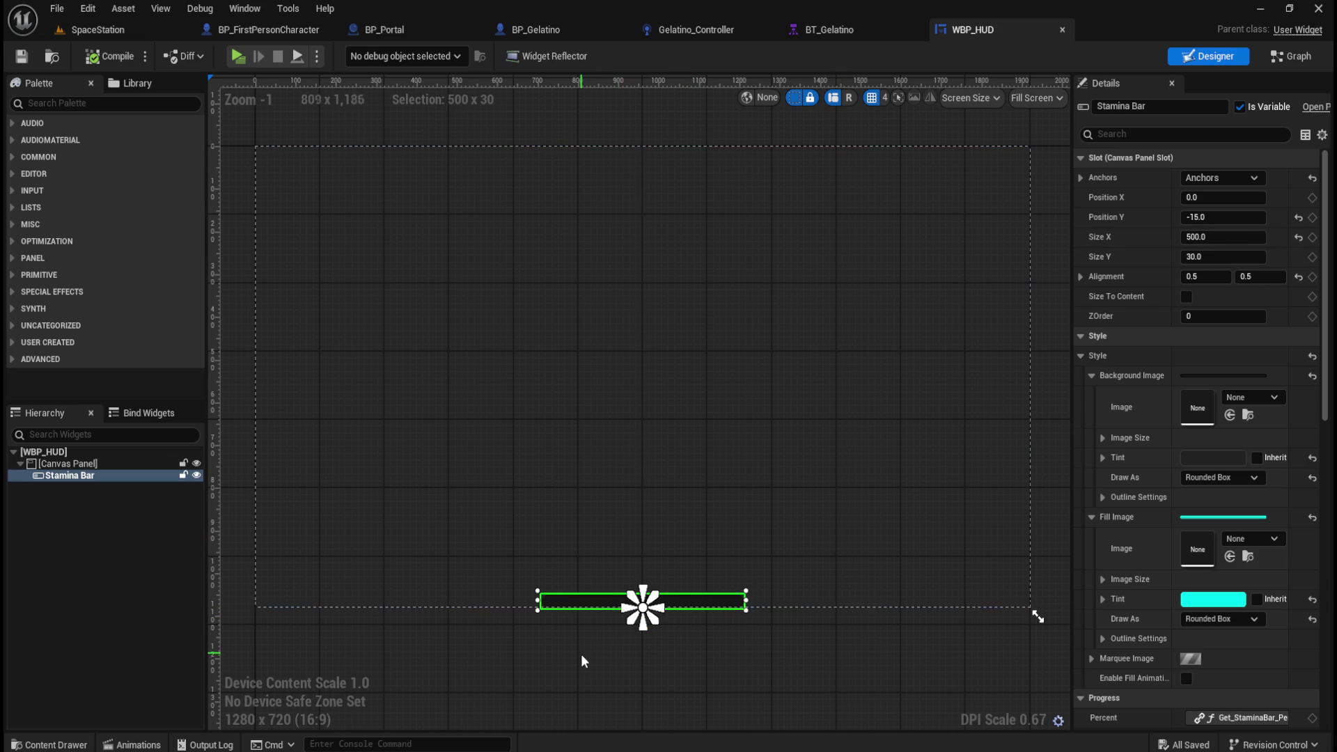
scroll(605, 680, "up", 1)
Step: Launch a play preview and walk forward down the corridor
left_click(238, 55)
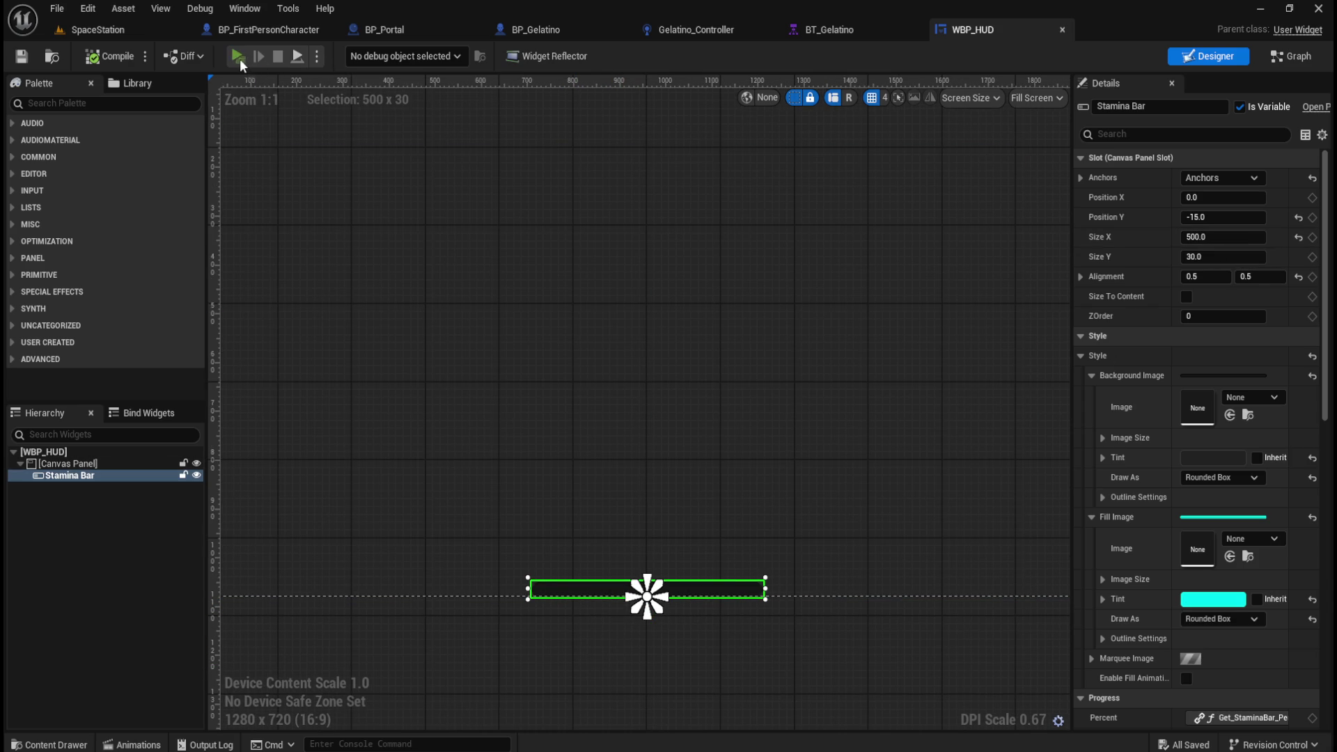
left_click(665, 474)
key("w")
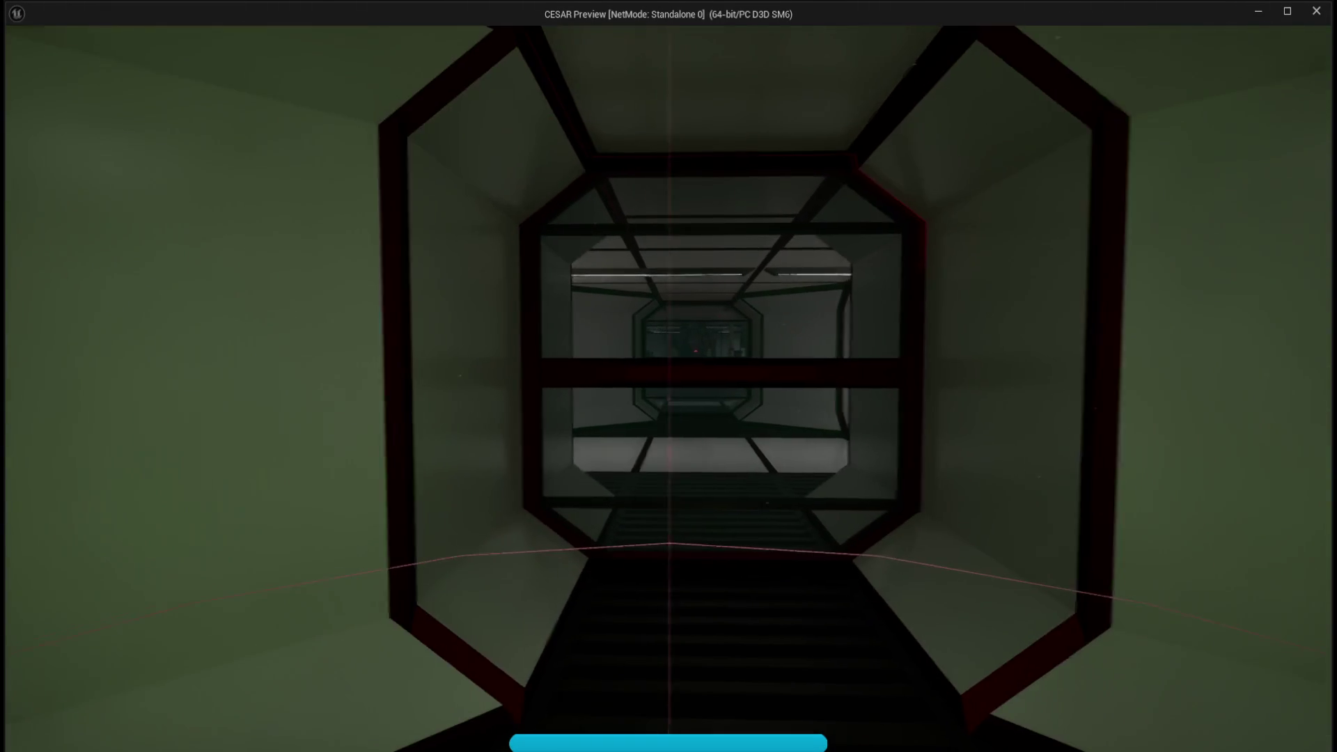
key("shift")
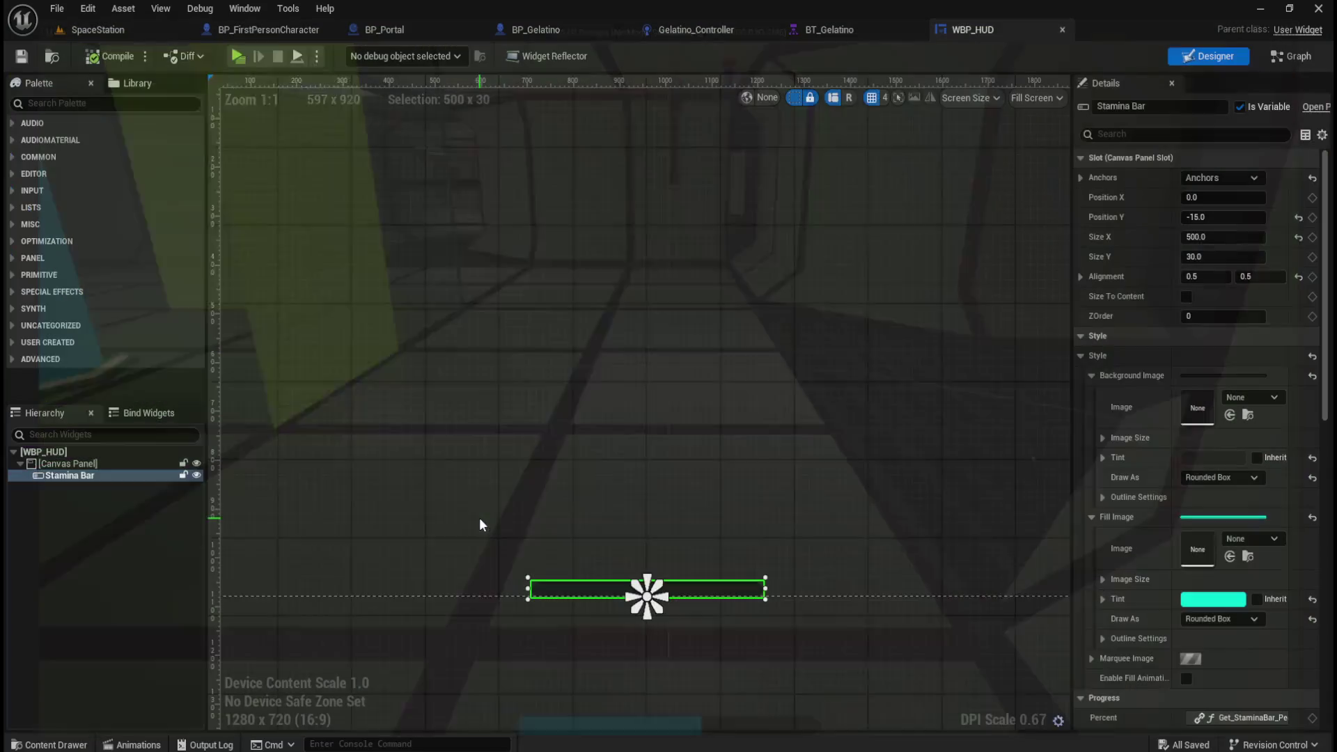
left_click(528, 497)
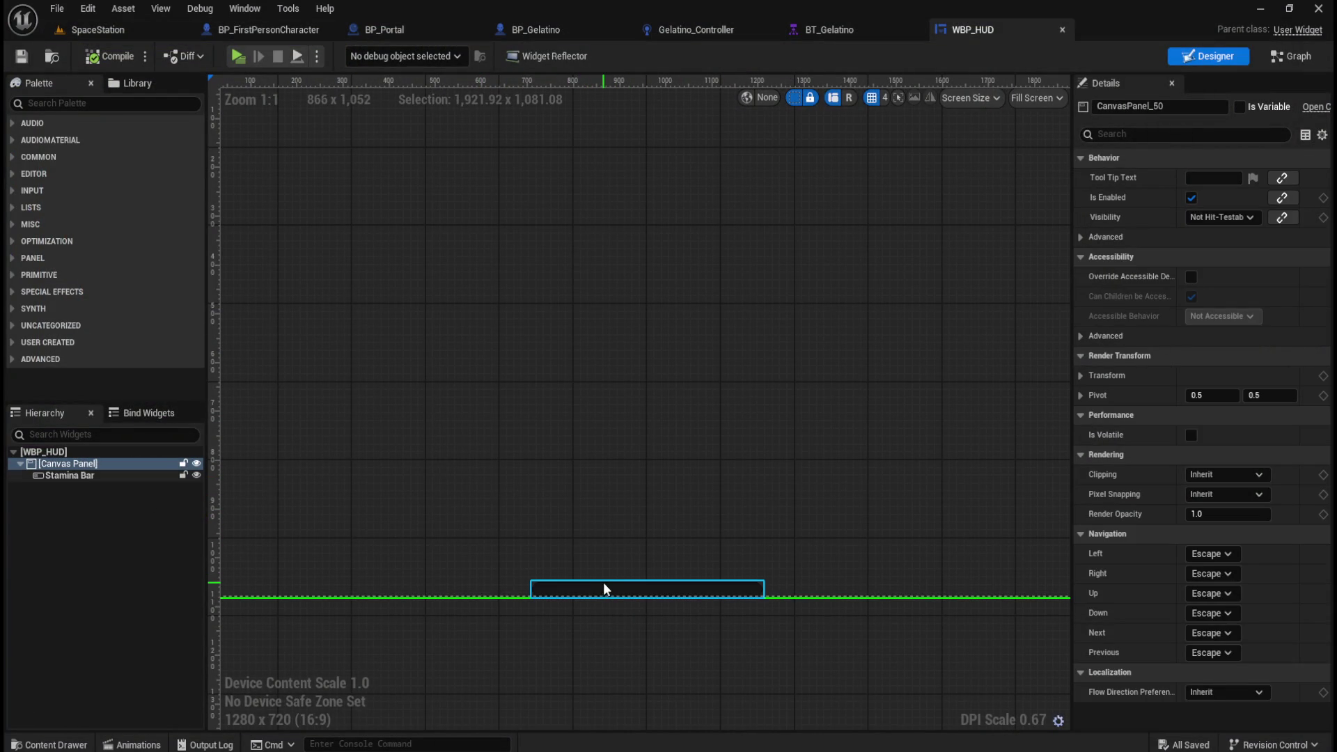
scroll(628, 591, "down", 3)
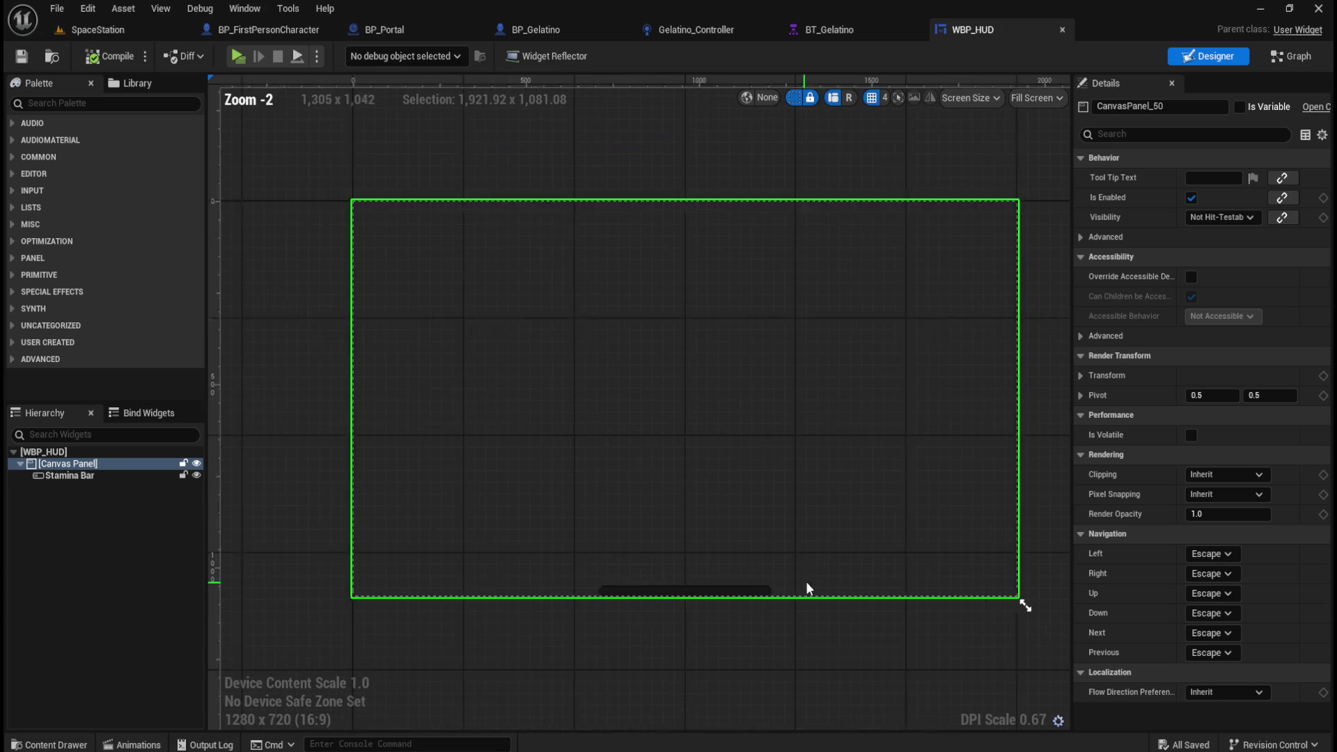
scroll(761, 627, "up", 3)
scroll(620, 597, "down", 3)
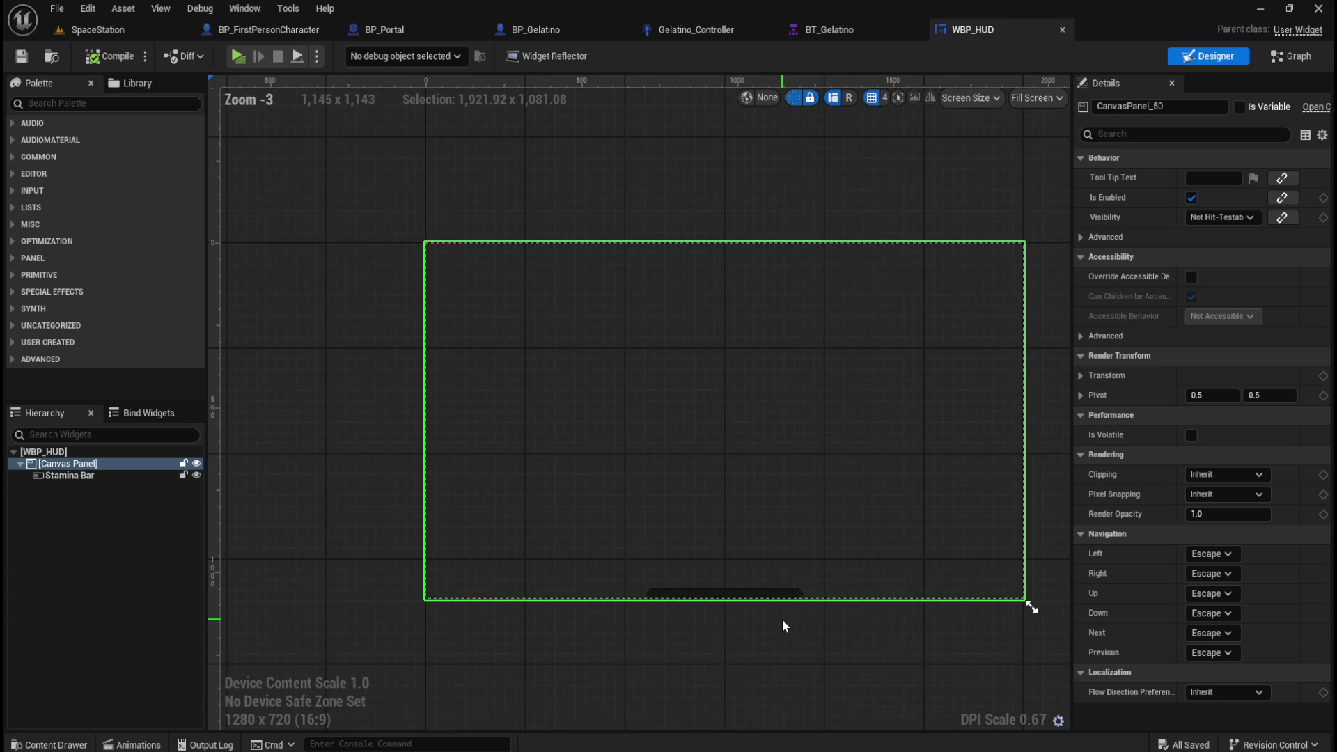
scroll(783, 619, "up", 2)
scroll(317, 550, "down", 1)
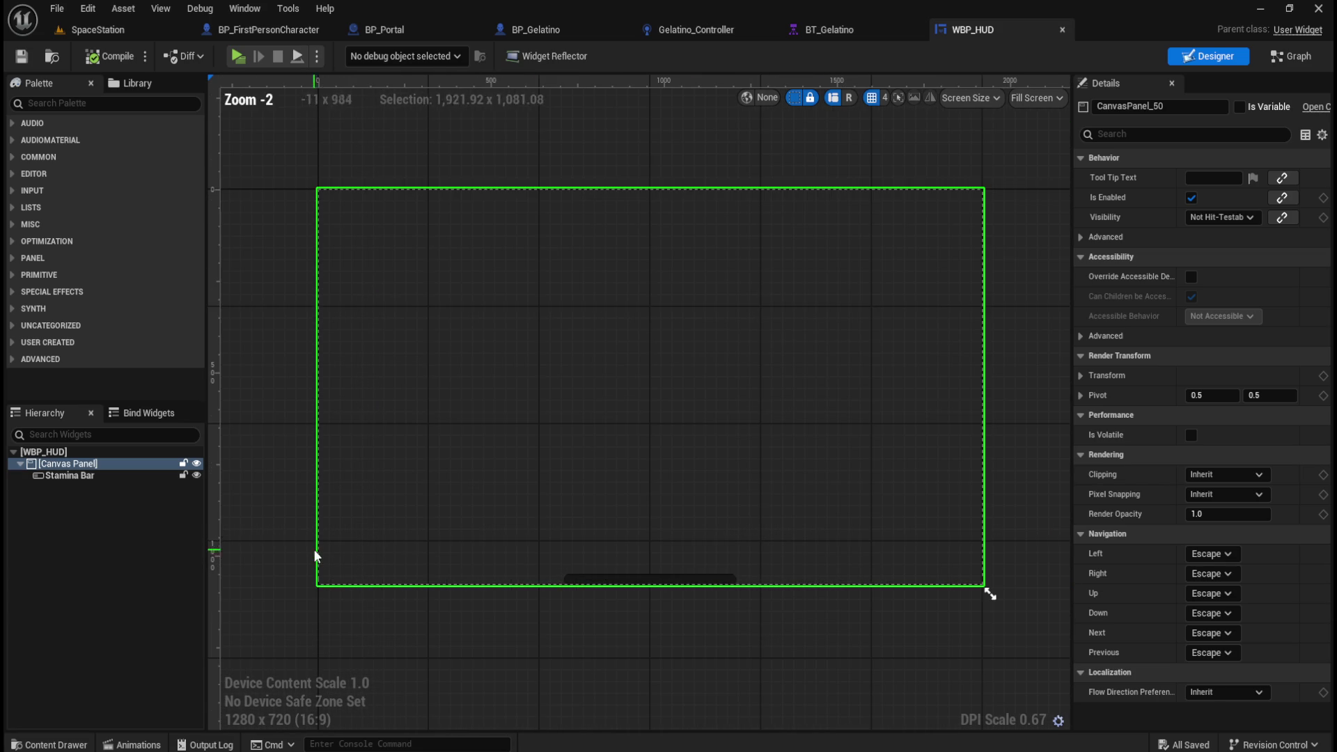
left_click(337, 556)
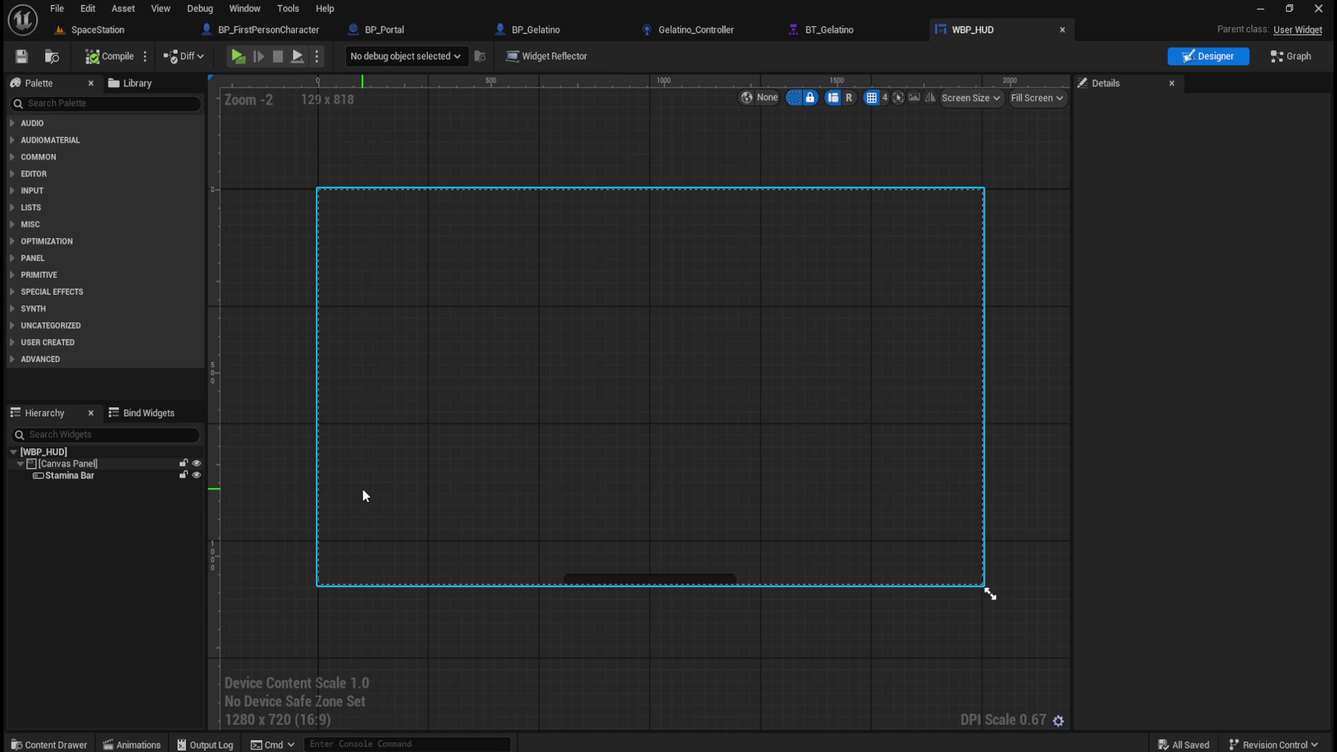
scroll(557, 597, "up", 4)
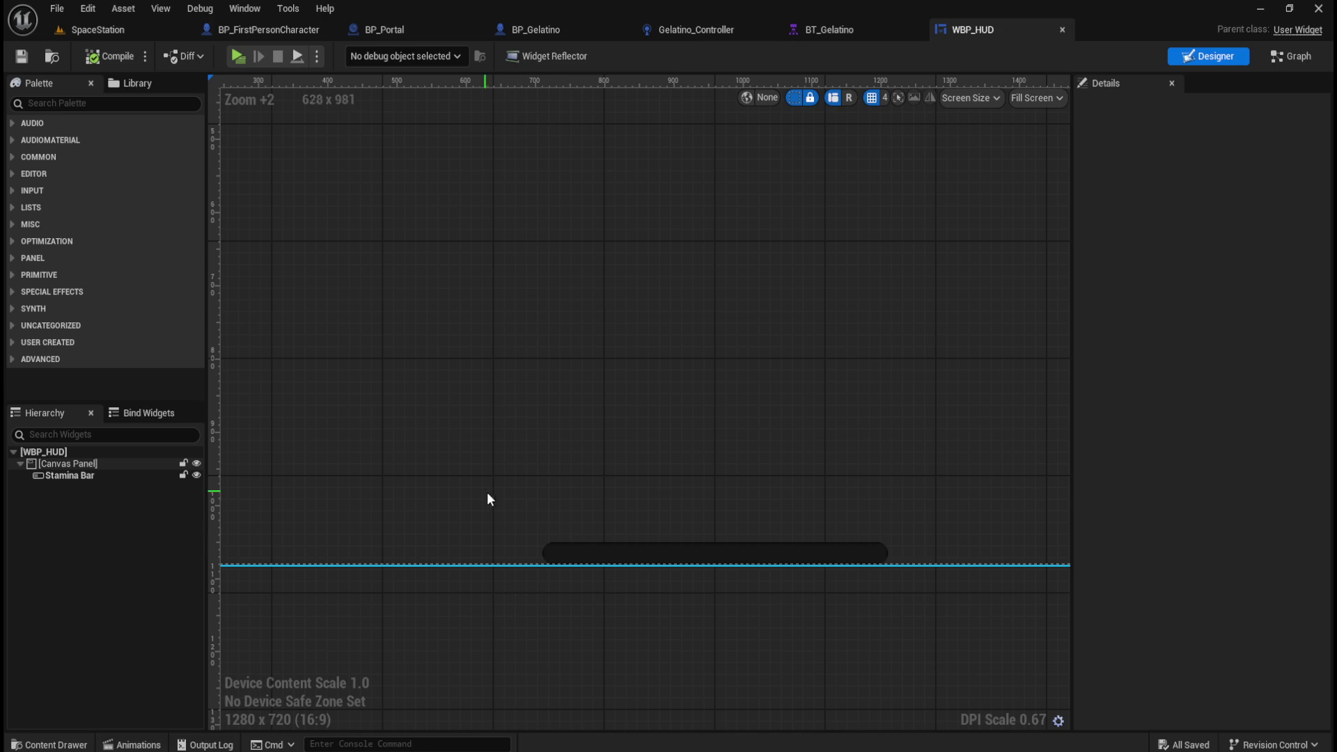
Step: Filter the widget palette with 'box' and pick Stack Box from the results
left_click(54, 103)
left_click(78, 105)
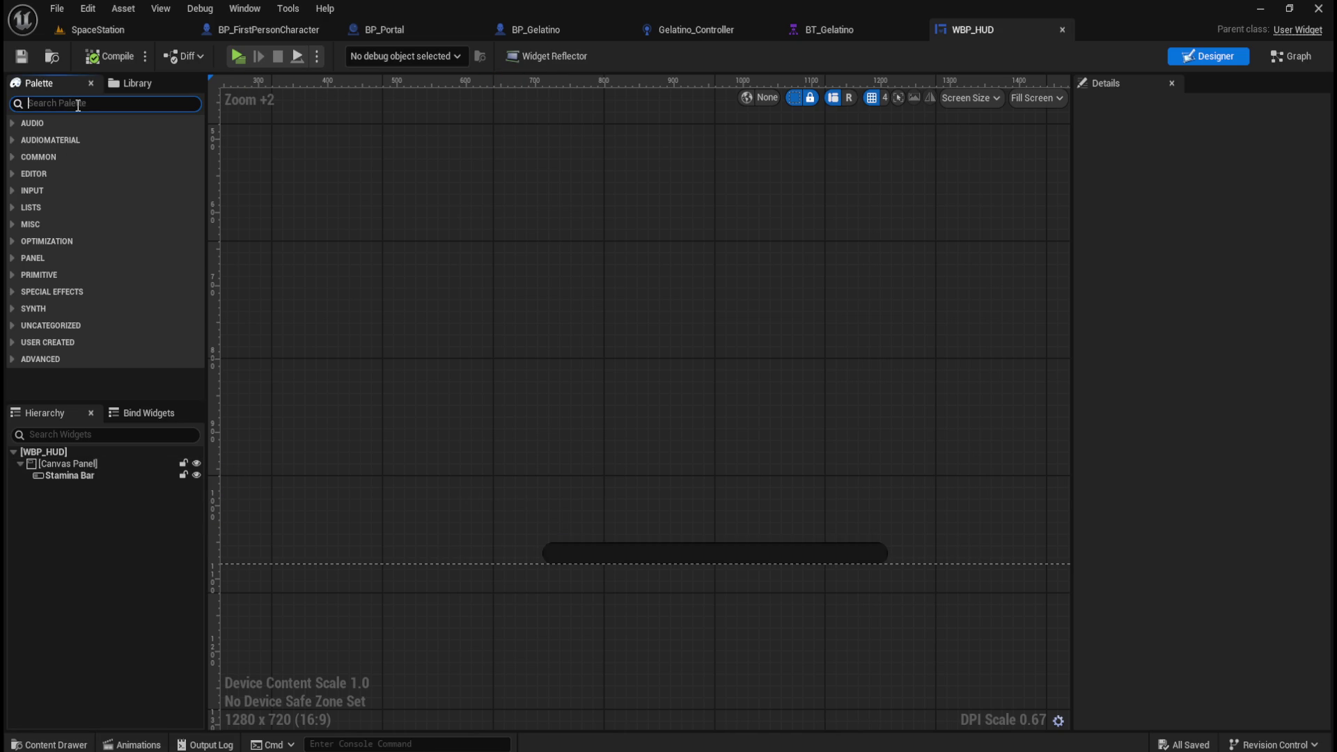
type("box")
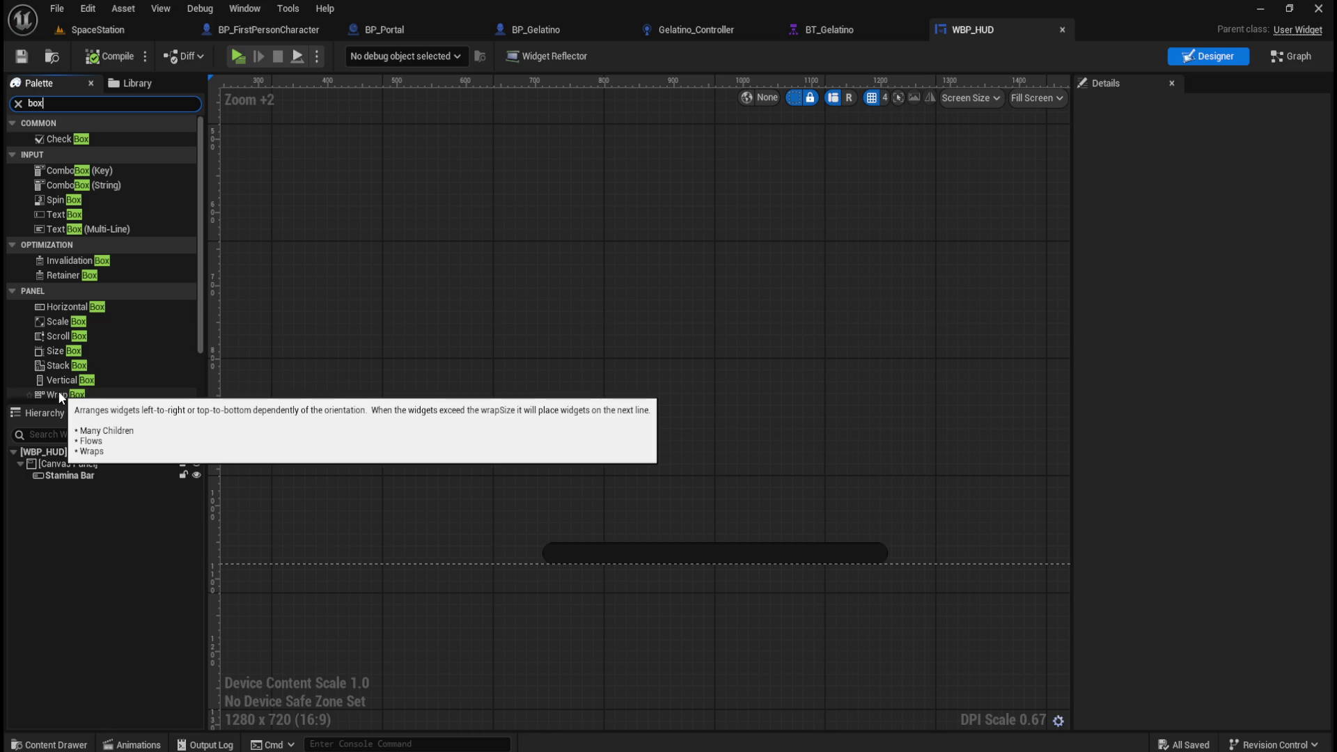
scroll(58, 392, "down", 1)
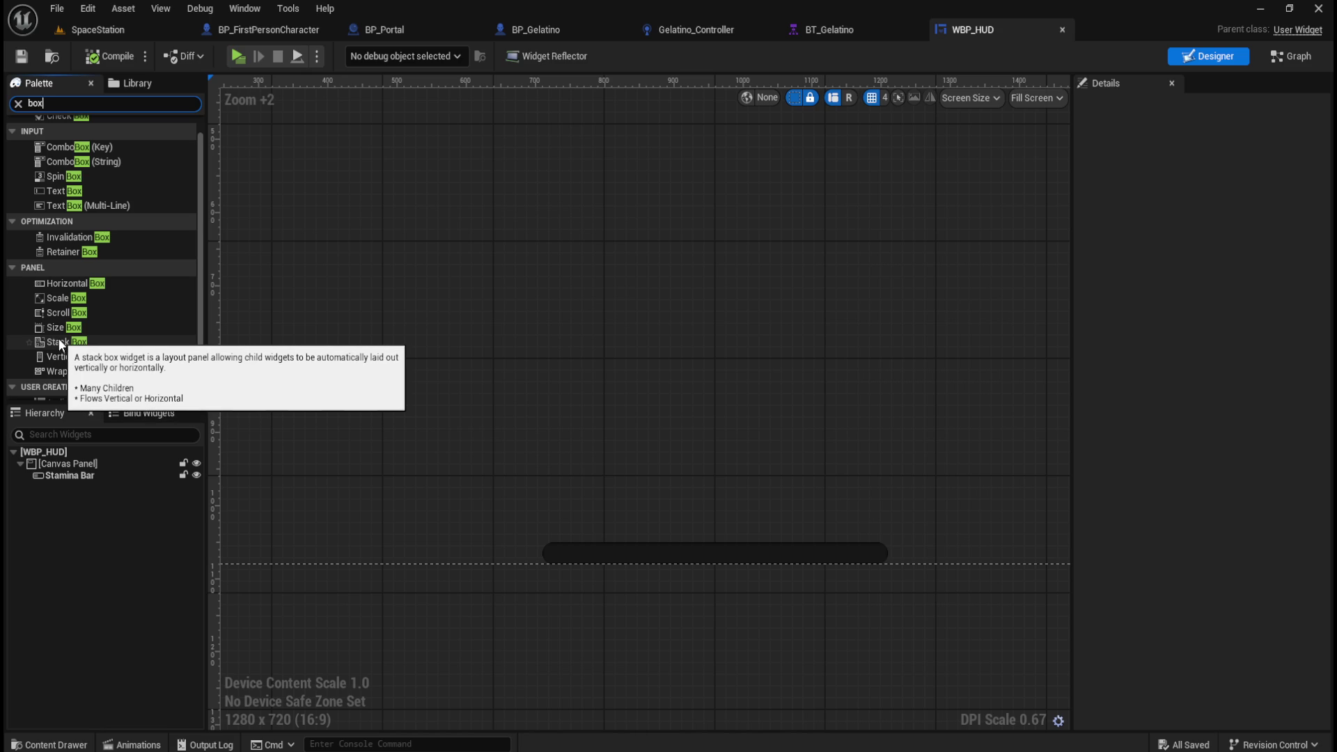
left_click(60, 342)
Step: Drop a Stack Box into the Canvas Panel and select it to view its 100x30 details
mouse_move(57, 346)
left_mouse_down()
mouse_move(55, 465)
mouse_move(69, 466)
left_mouse_up()
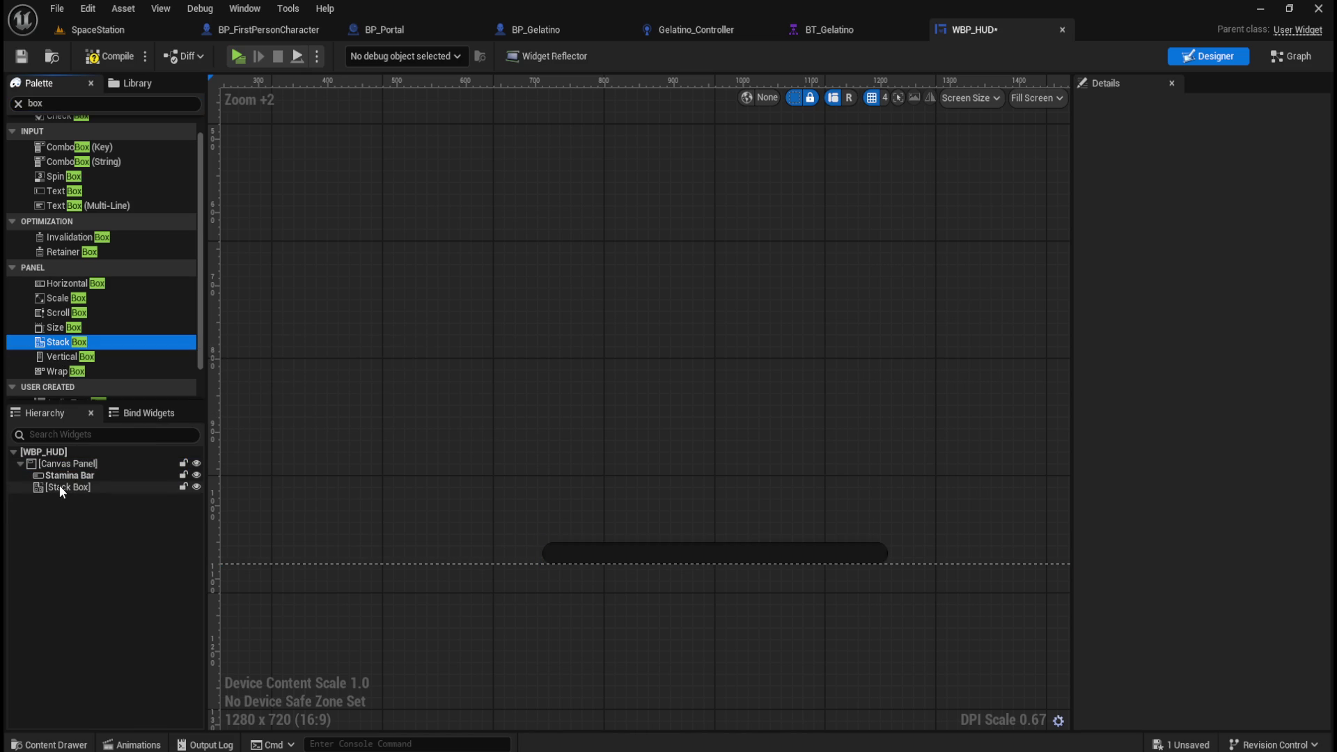
scroll(617, 524, "down", 3)
scroll(619, 531, "down", 1)
scroll(617, 530, "up", 2)
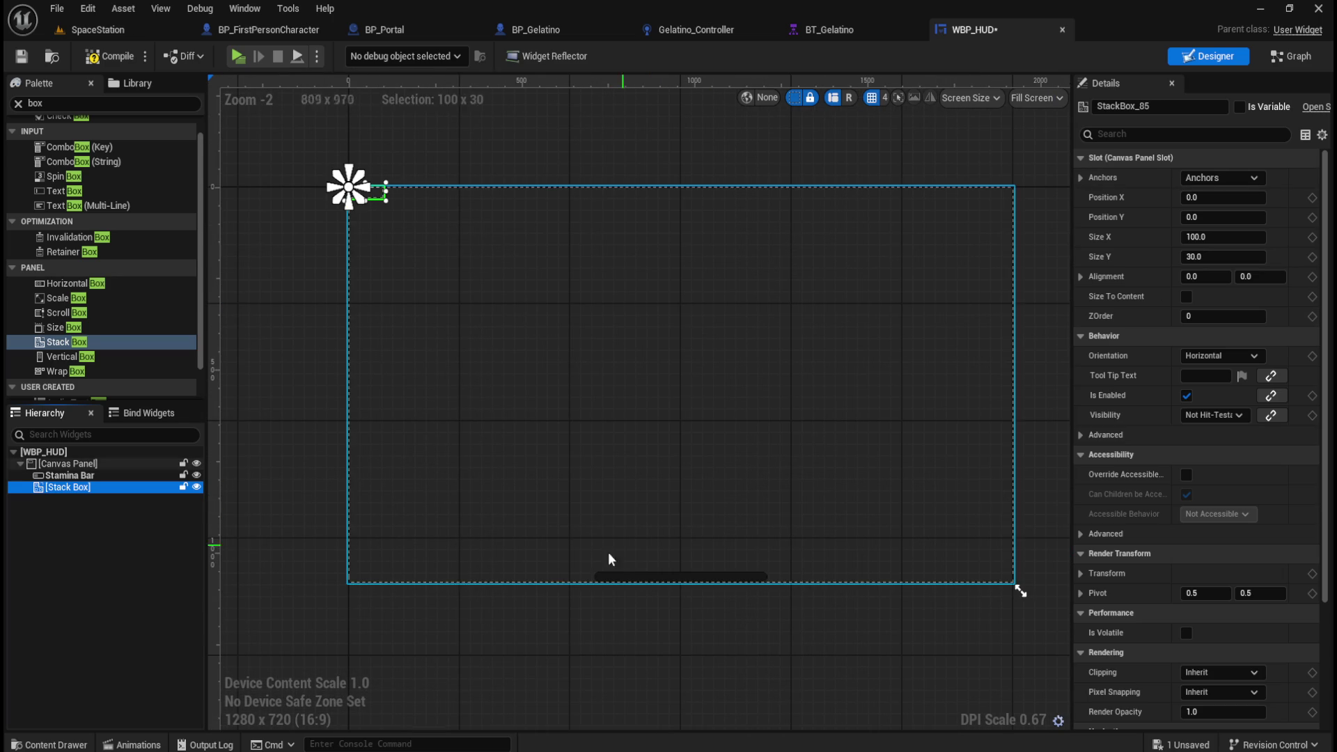
left_click(70, 476)
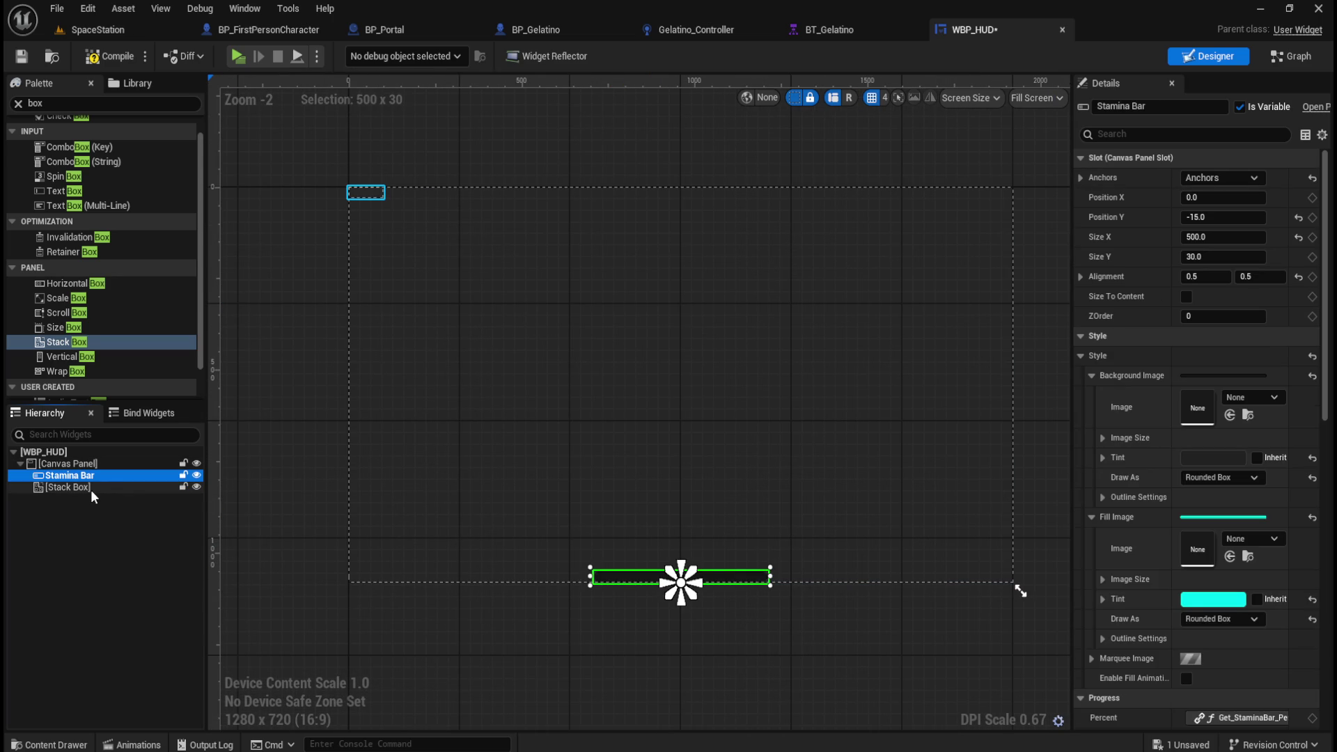
left_click(92, 490)
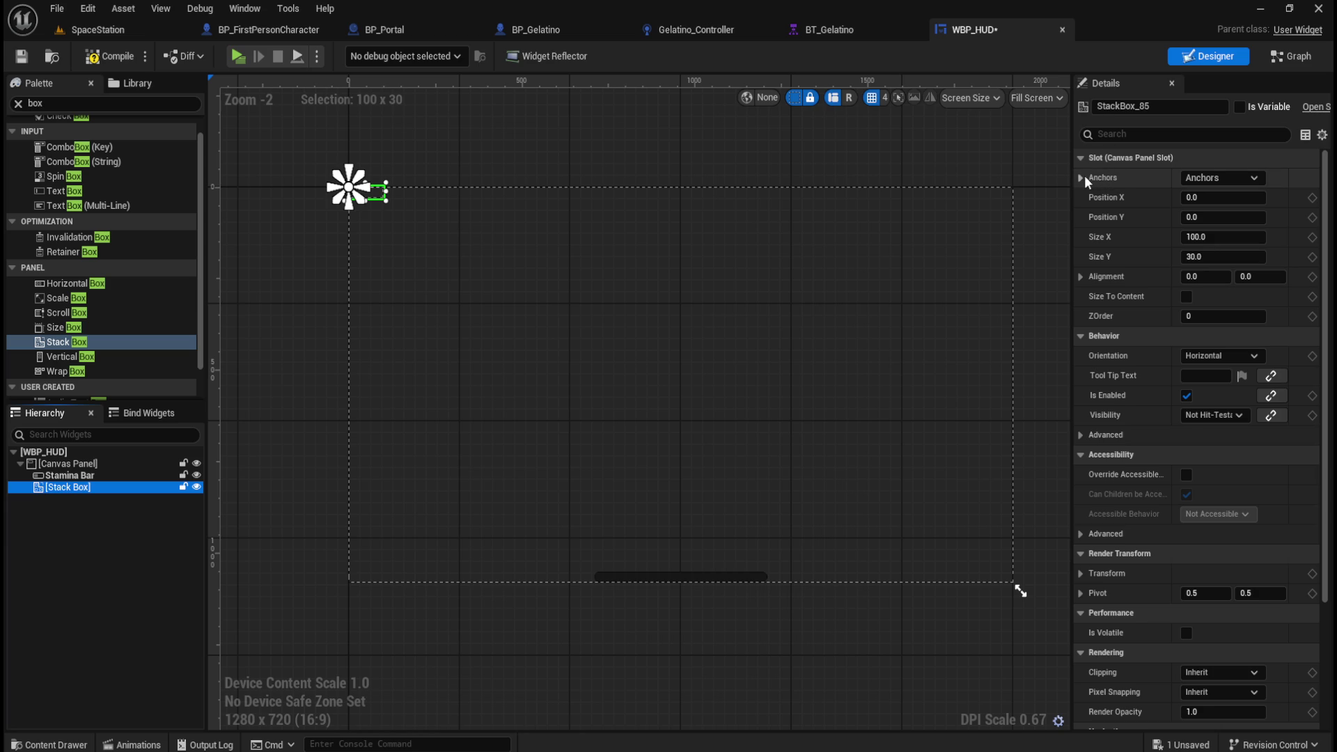
Step: Anchor the Stack Box bottom-centre at position 0,0 with alignment 0.5/0.5
left_click(1096, 158)
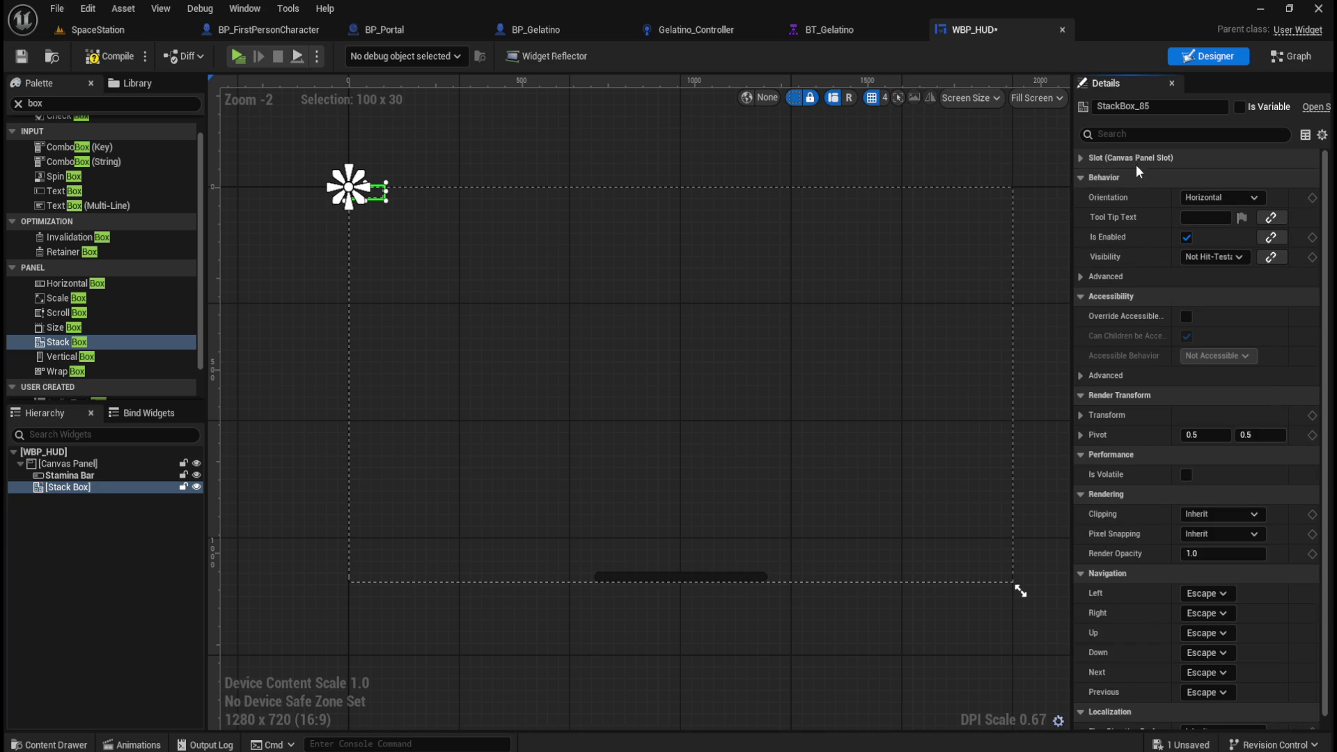
left_click(1080, 157)
left_click(1220, 178)
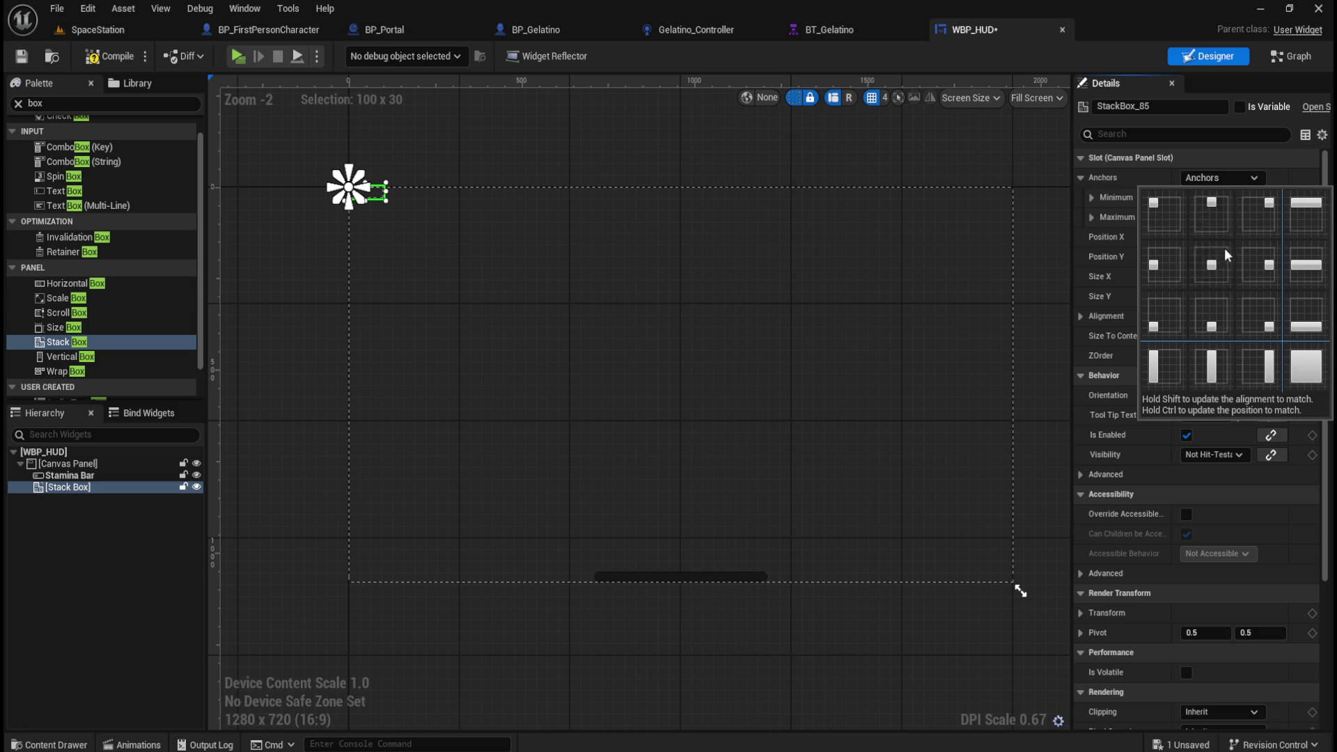
left_click(1208, 317)
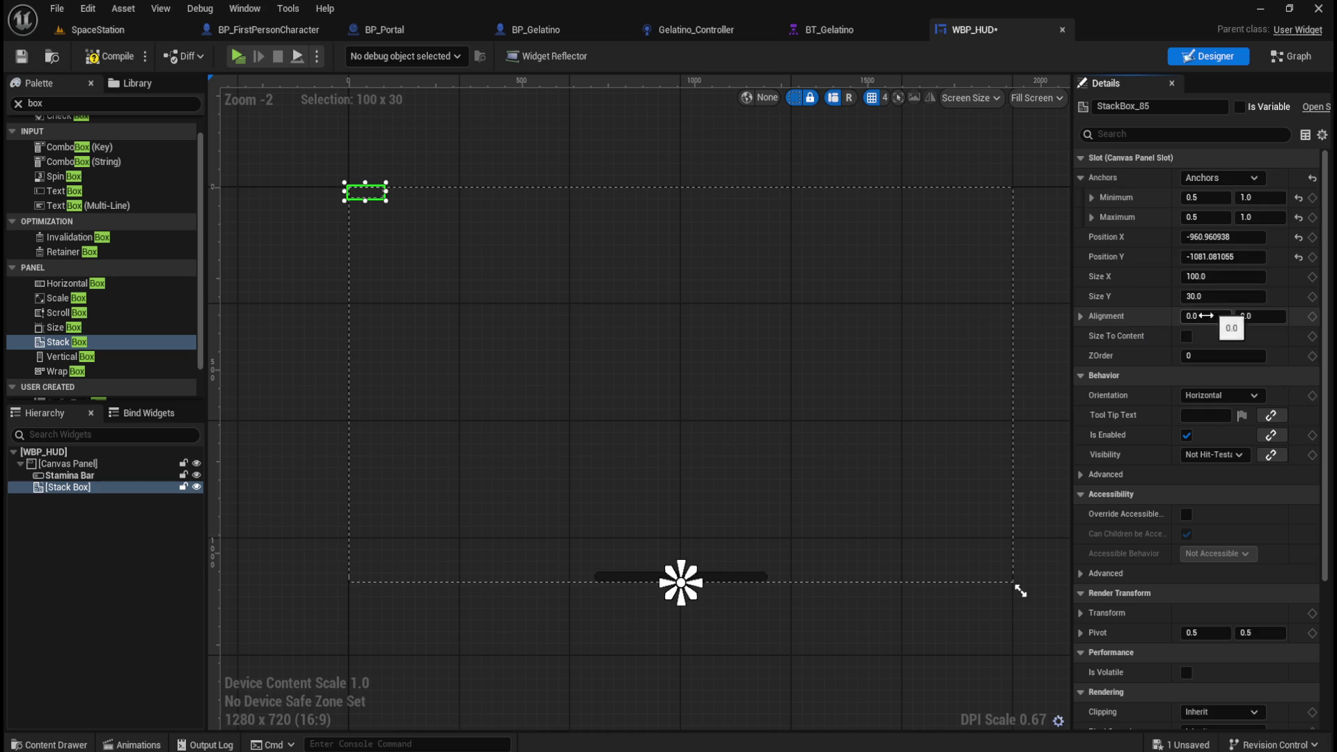
left_click(1298, 237)
left_click(1299, 257)
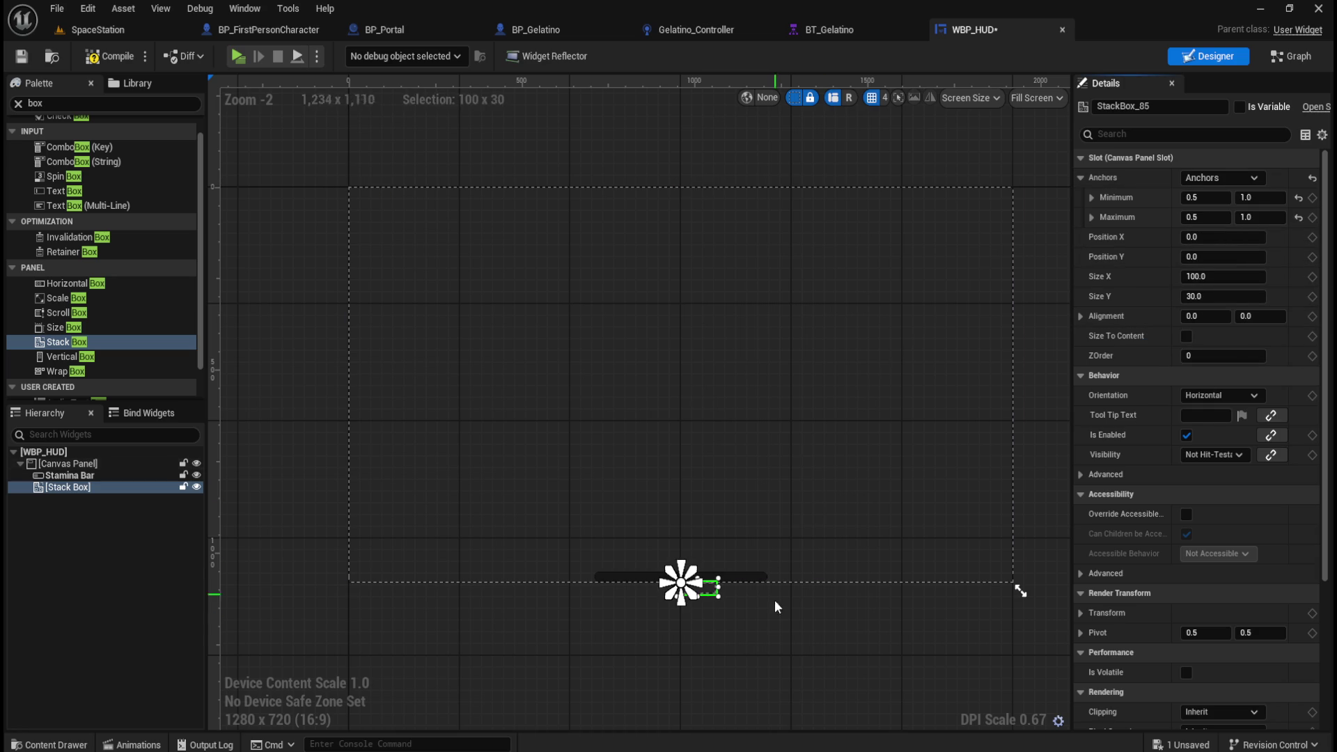
scroll(777, 607, "up", 3)
left_click(1215, 317)
type("0.5")
key("Tab")
type("0.5")
key("Return")
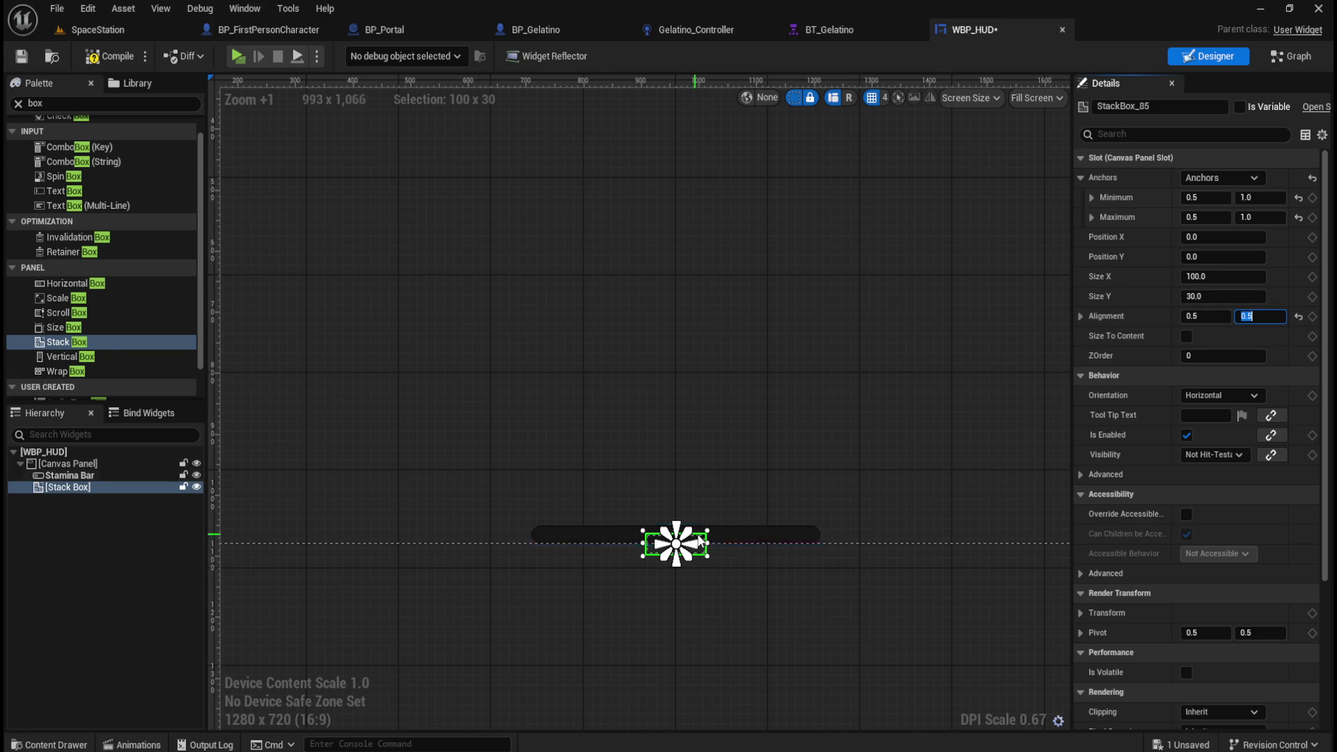
Step: Keep the Stack Box orientation set to Horizontal
left_click(1252, 396)
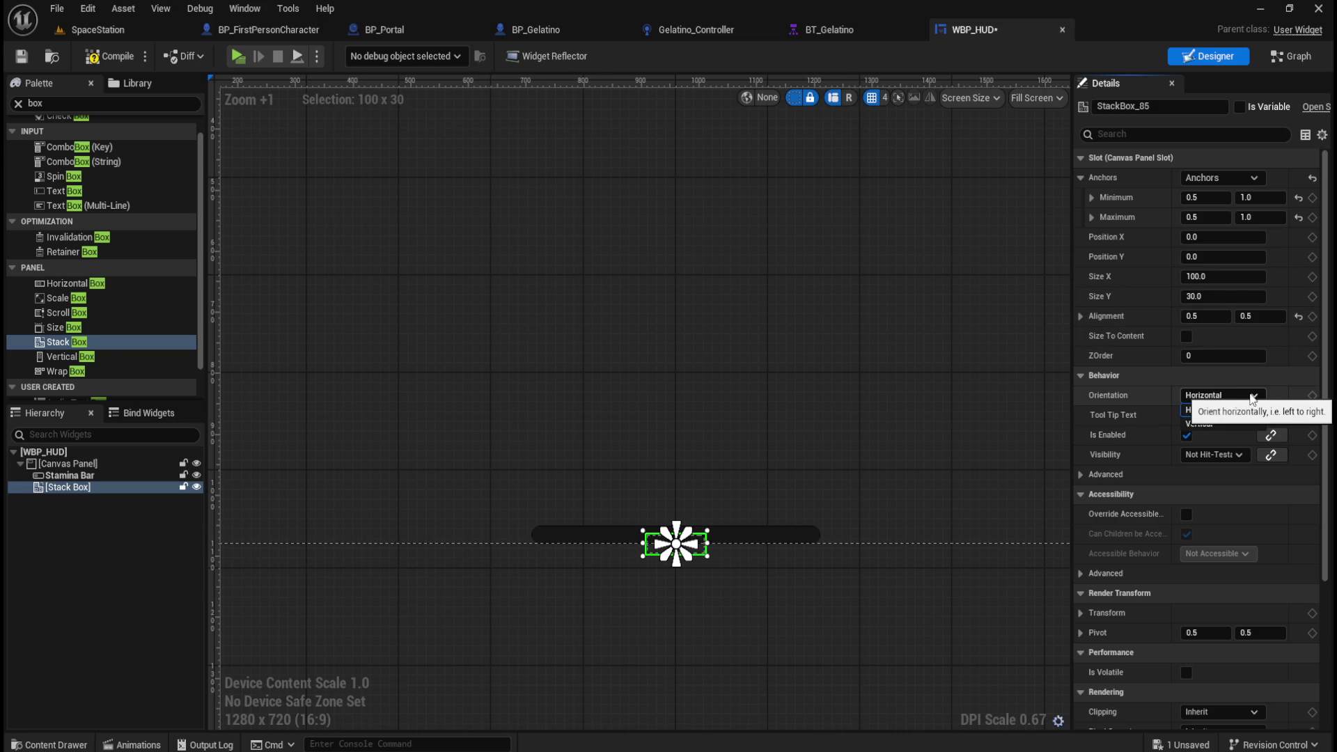
left_click(1220, 410)
left_click(1220, 396)
left_click(1219, 411)
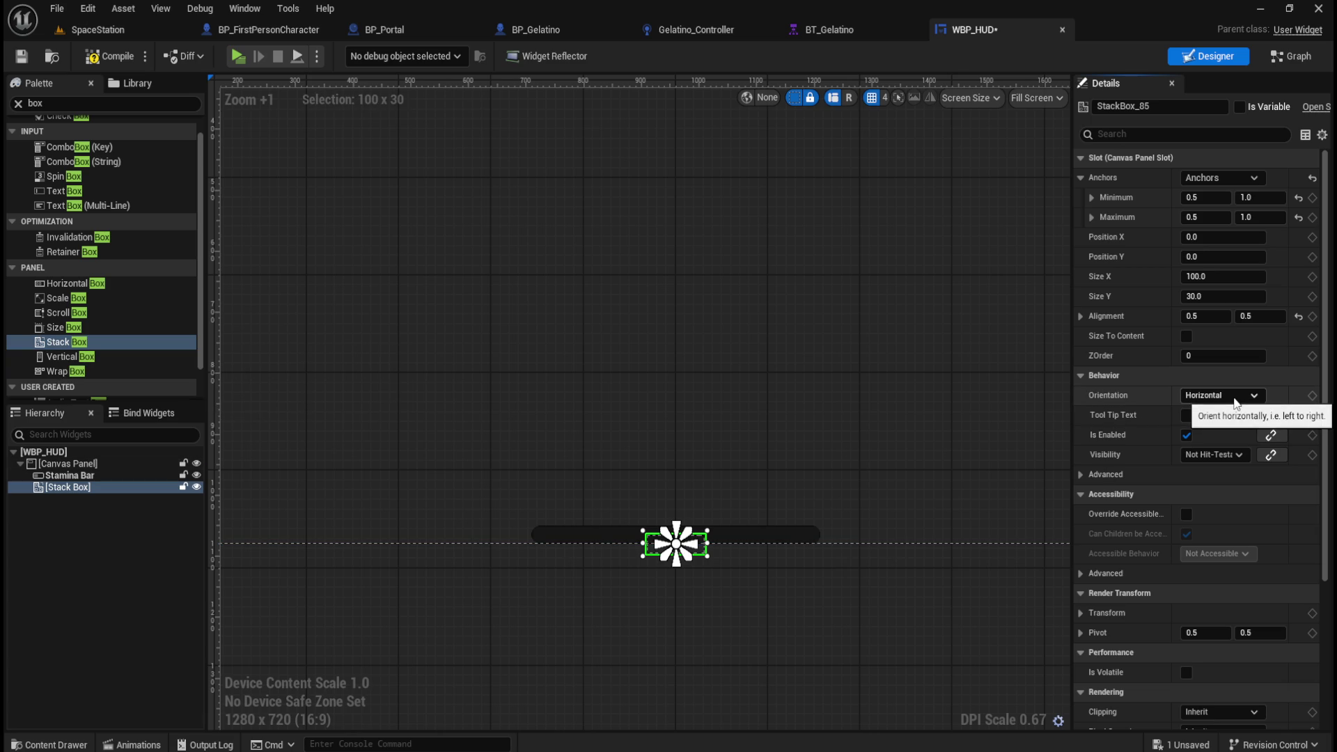
scroll(98, 327, "down", 1)
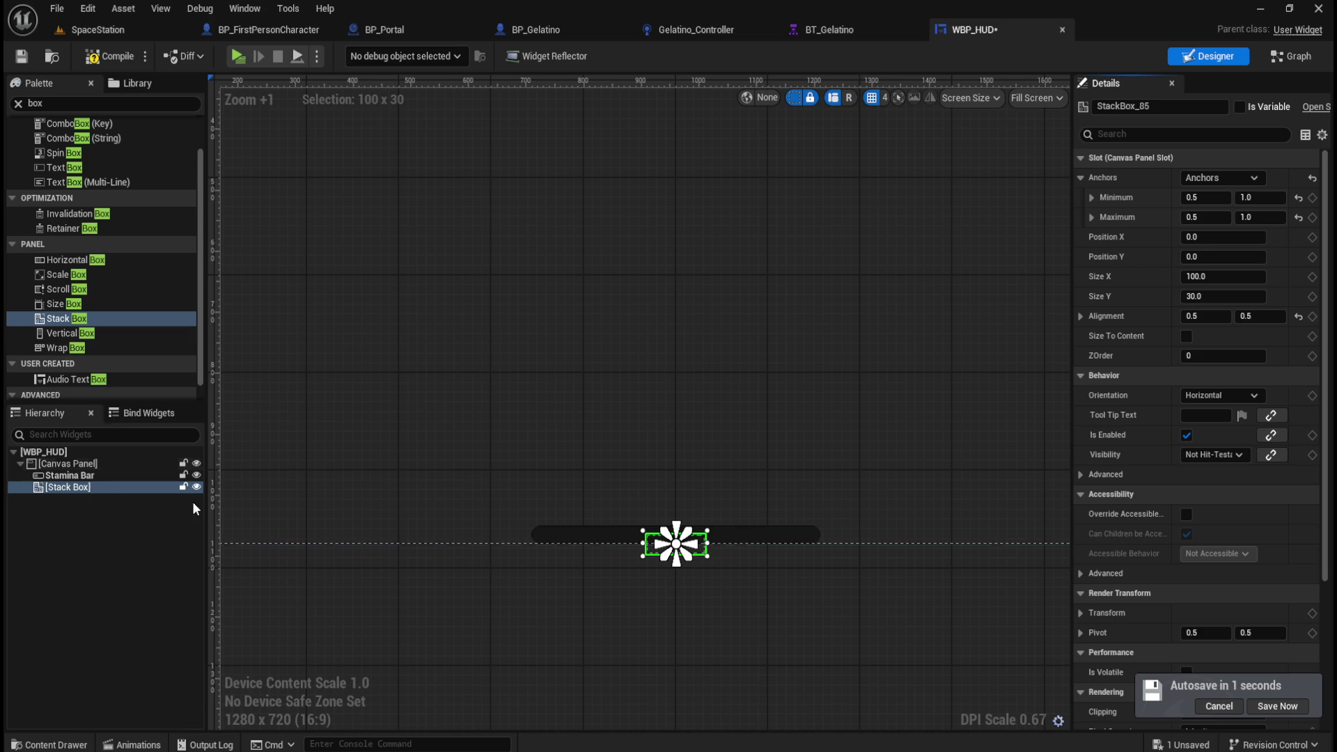
left_click(1236, 396)
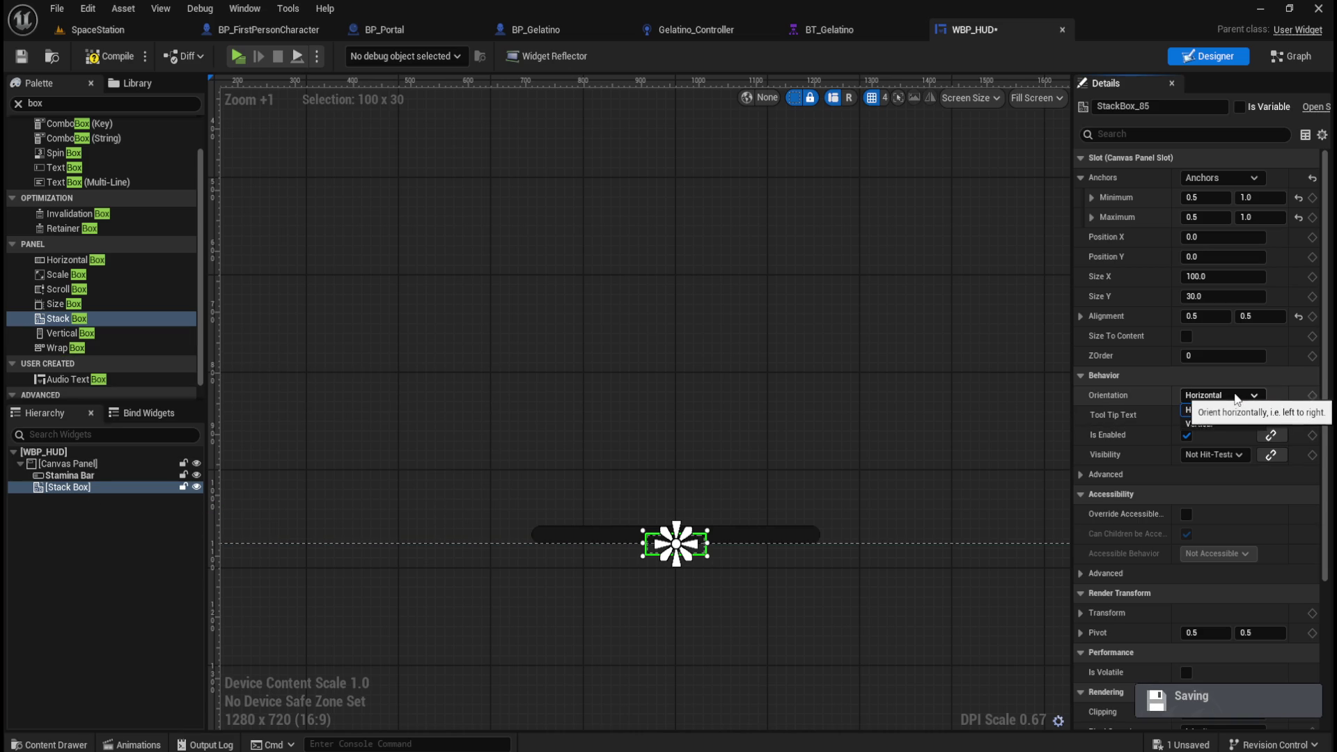
left_click(1218, 410)
Step: Select the Stack Box in the hierarchy and delete it
left_click(73, 476)
left_click(70, 487)
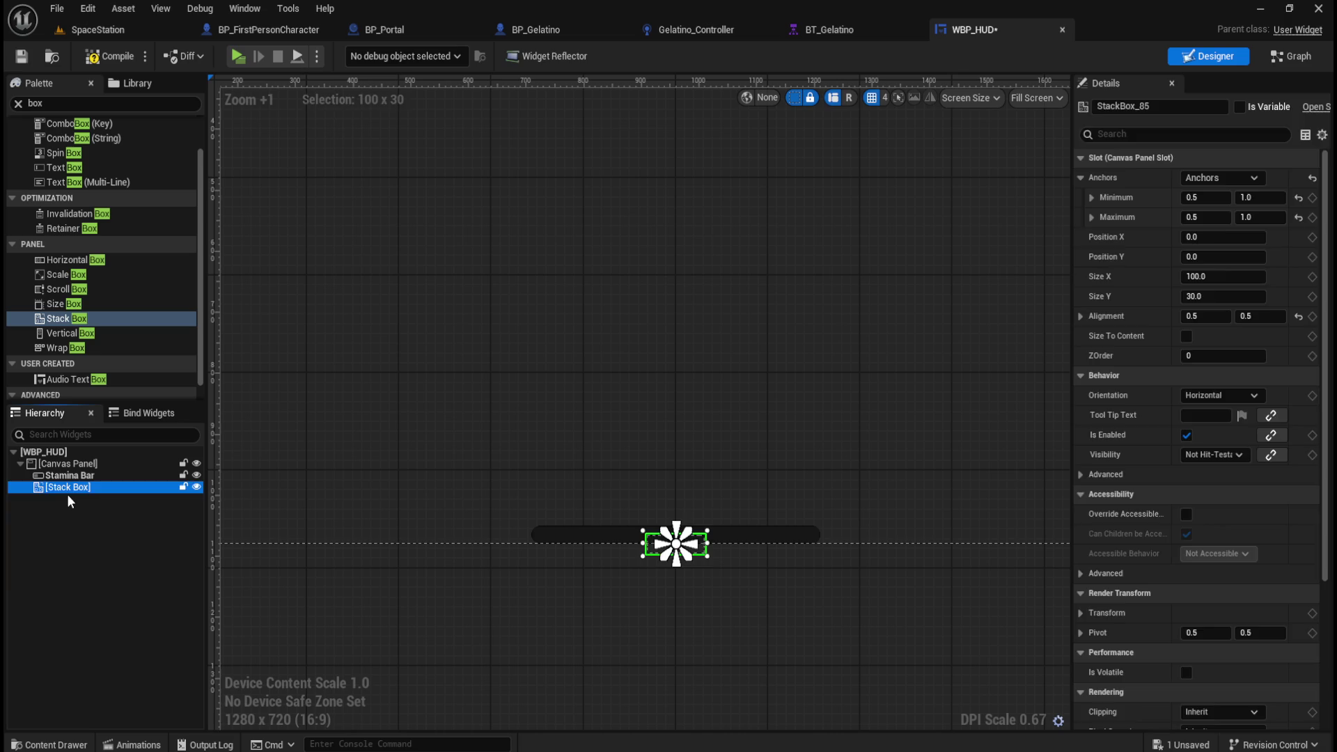
key("Delete")
Step: Add a Wrap Box to the Canvas Panel, anchored bottom-centre with alignment 0.5/0.5
mouse_move(56, 347)
left_mouse_down()
mouse_move(80, 476)
mouse_move(78, 462)
left_mouse_up()
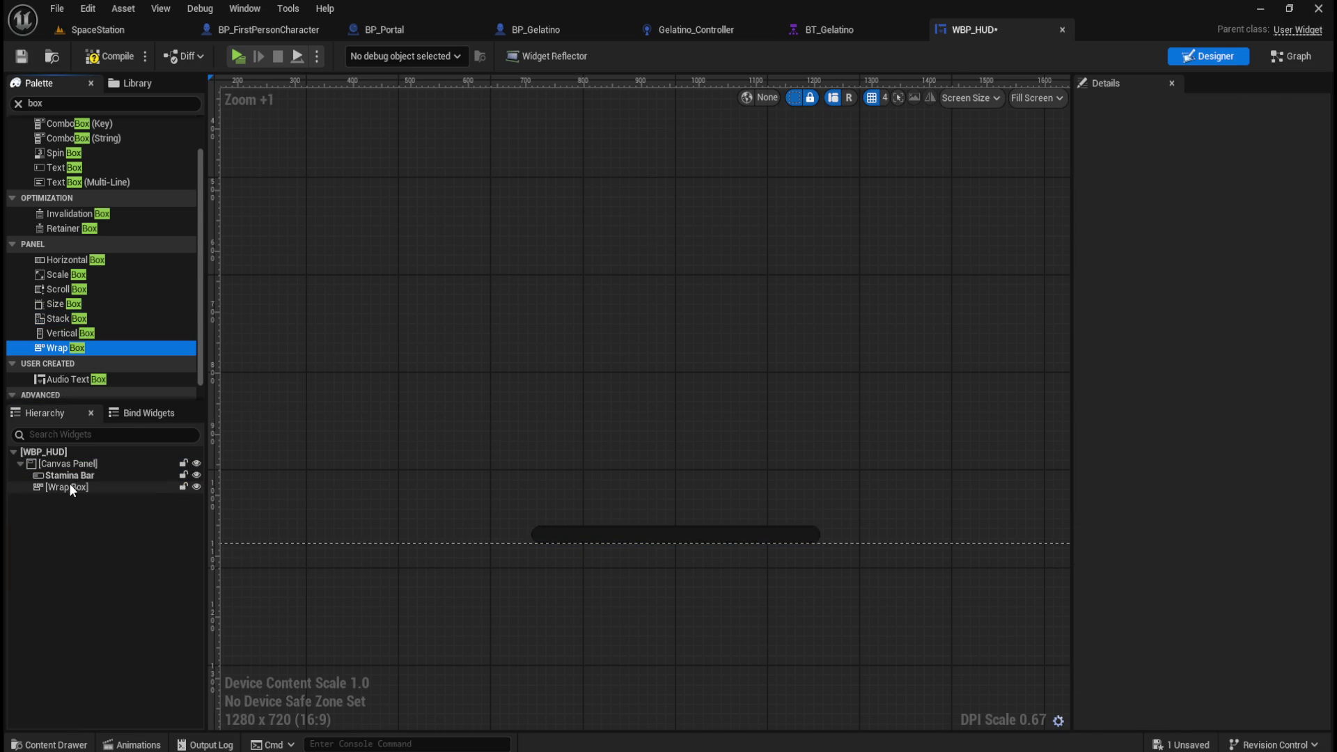
left_click(72, 487)
left_click(1215, 177)
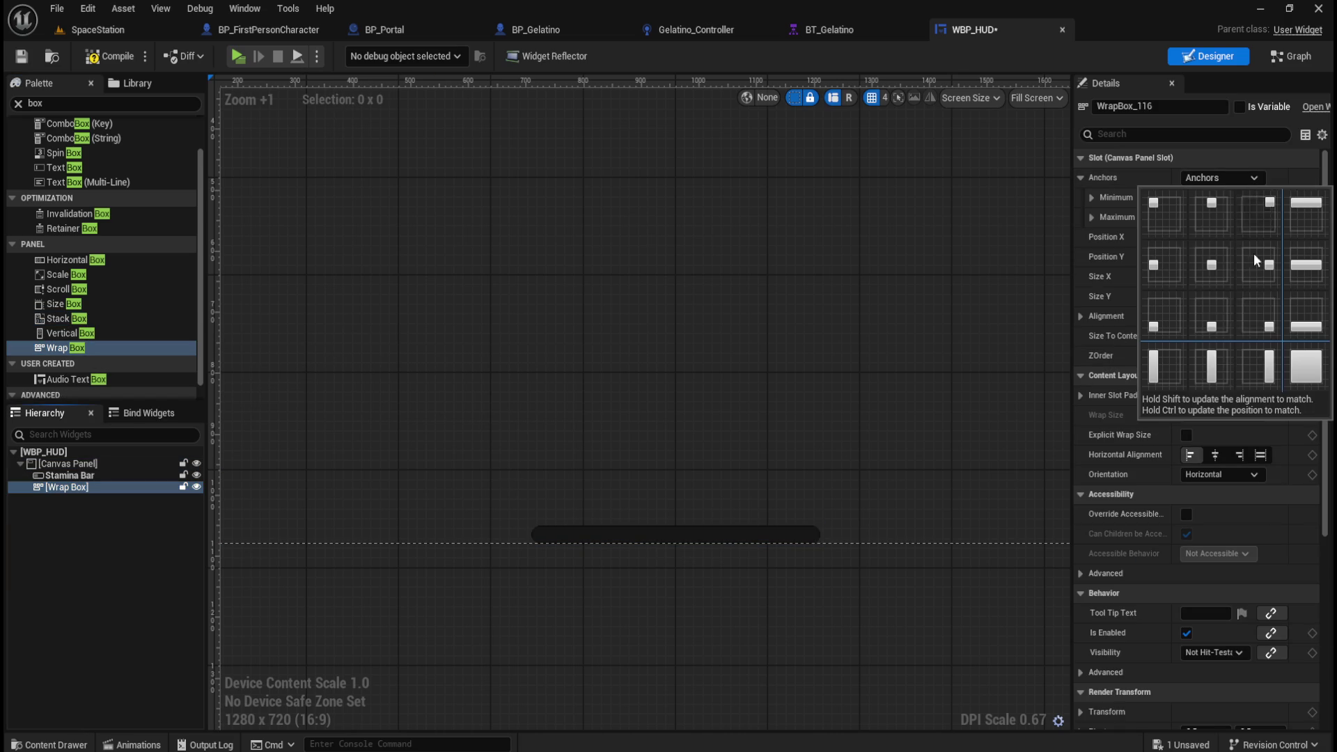
left_click(1210, 330)
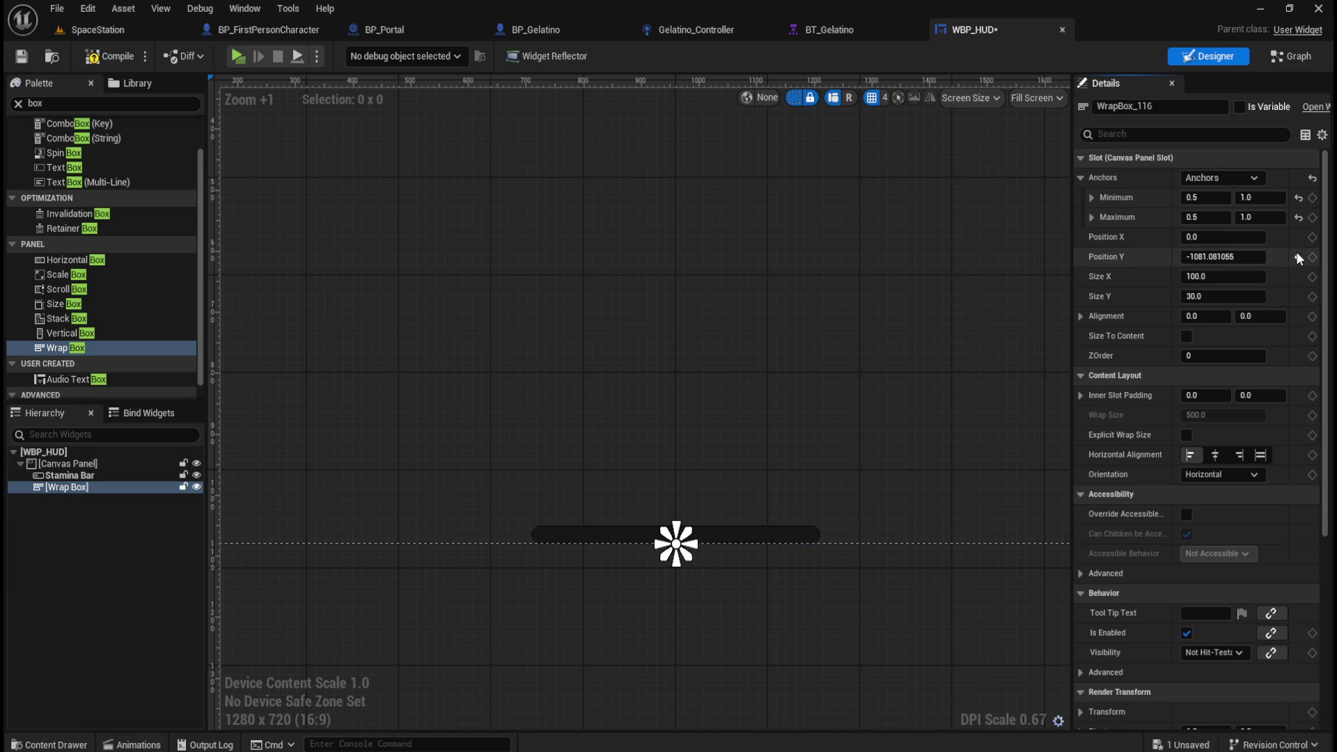
left_click(1209, 316)
type("0.5")
key("Tab")
type("0.5")
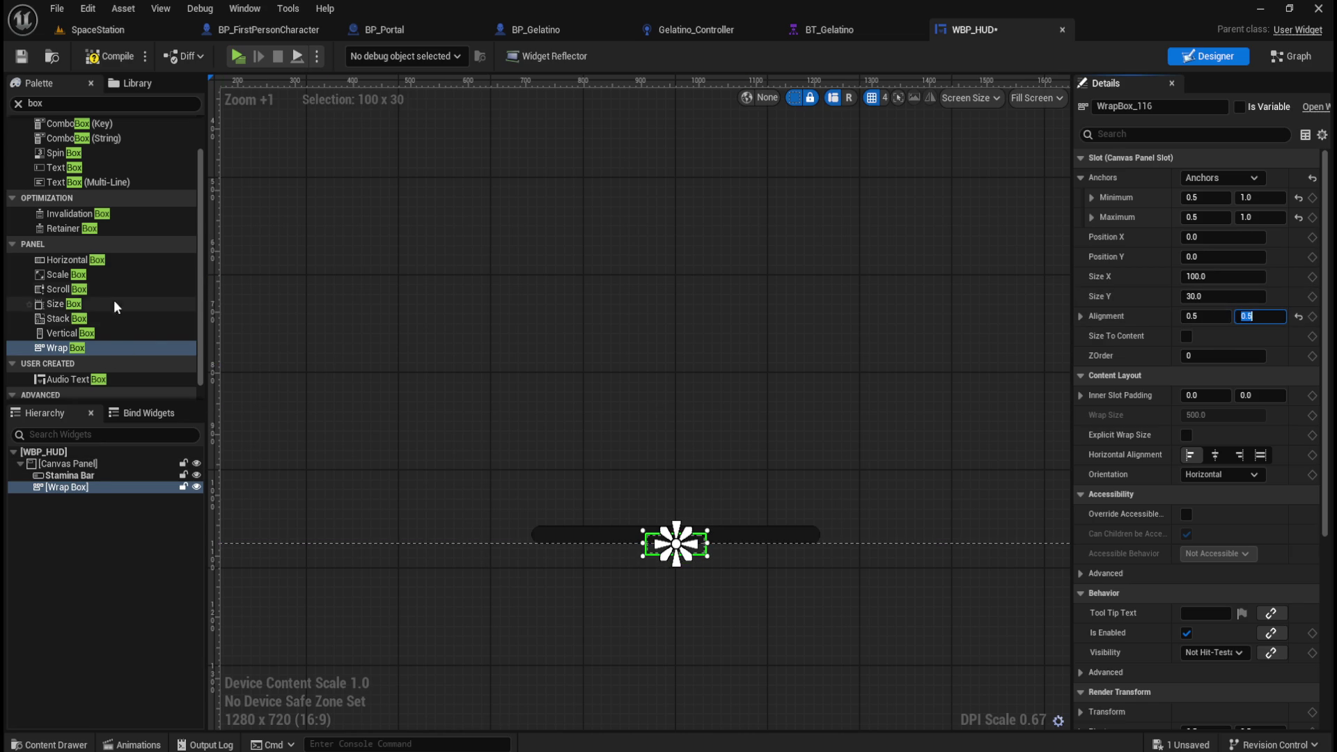
Step: Compare the Stamina Bar's settings, then reselect the Wrap Box
scroll(119, 285, "up", 1)
scroll(120, 286, "down", 2)
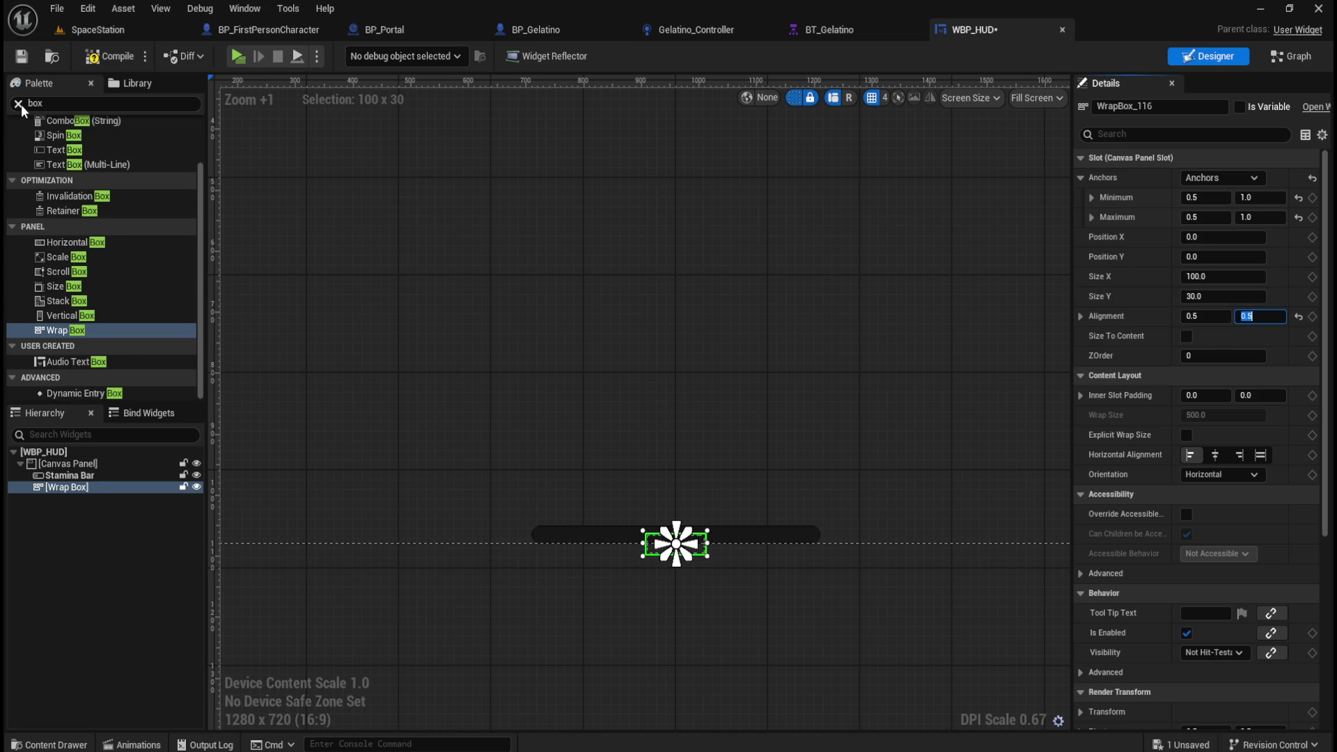
left_click(66, 475)
left_click(64, 487)
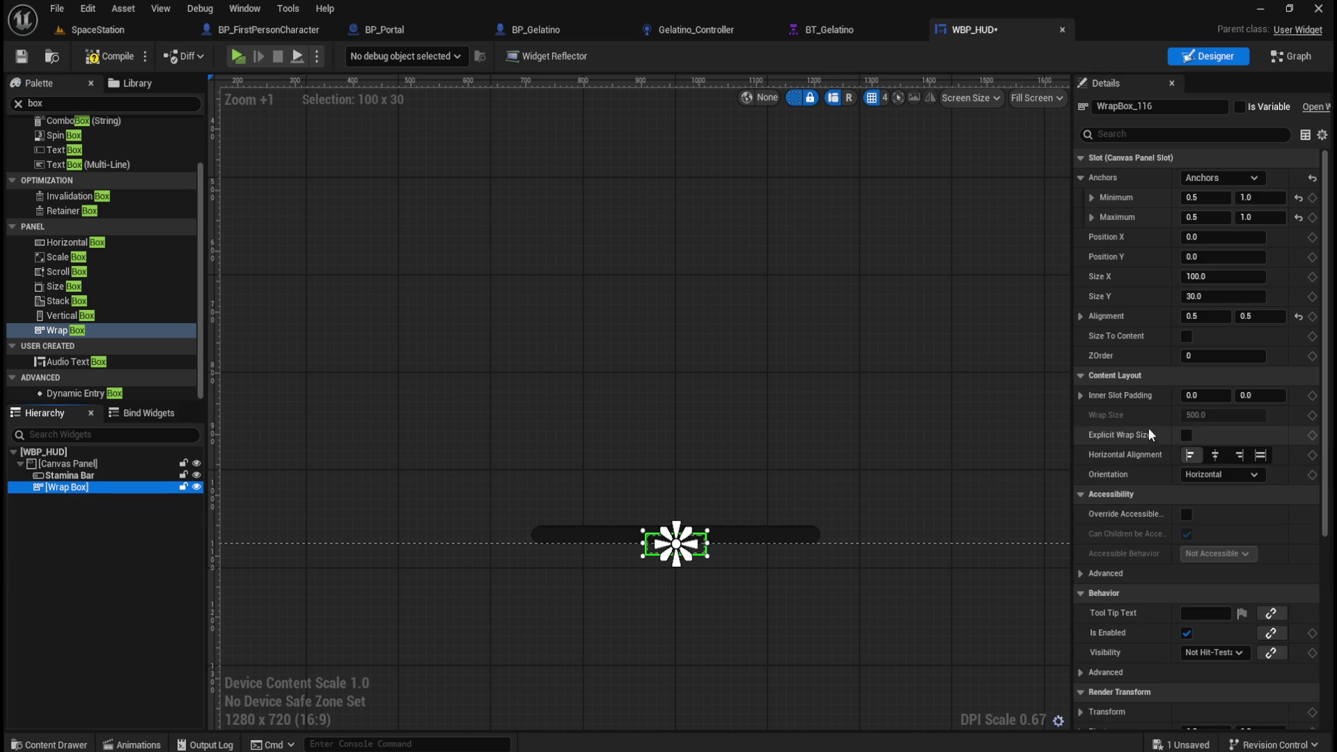
mouse_move(1137, 440)
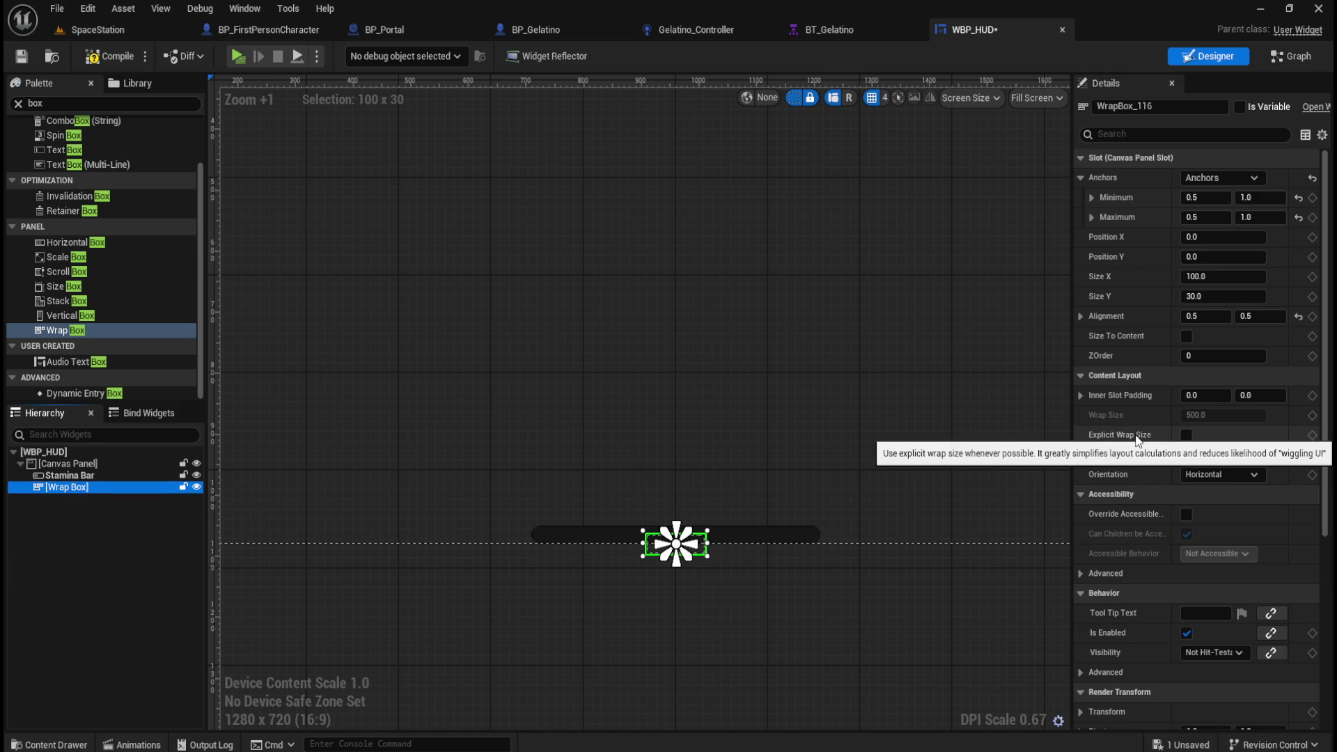
left_click(769, 536)
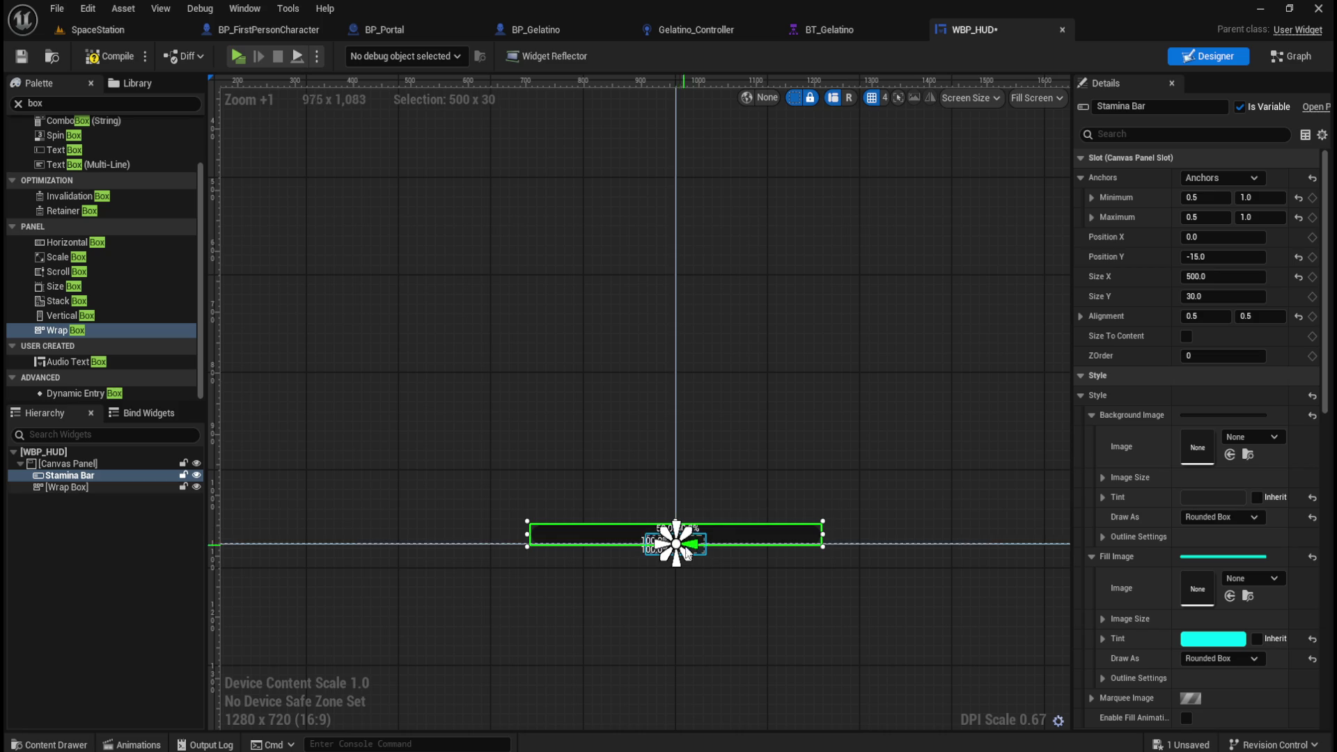
left_click(58, 489)
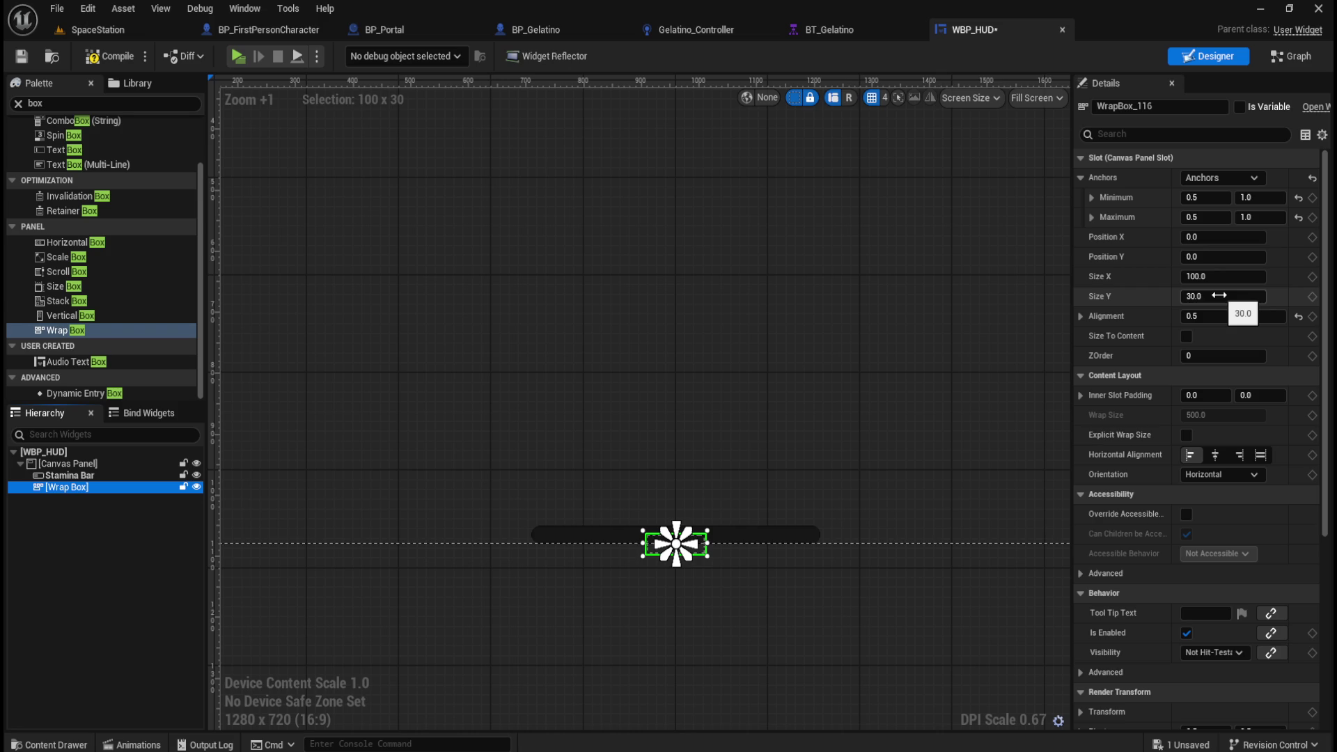
Step: Set the Wrap Box height to 60, keeping it horizontal
left_click(1222, 474)
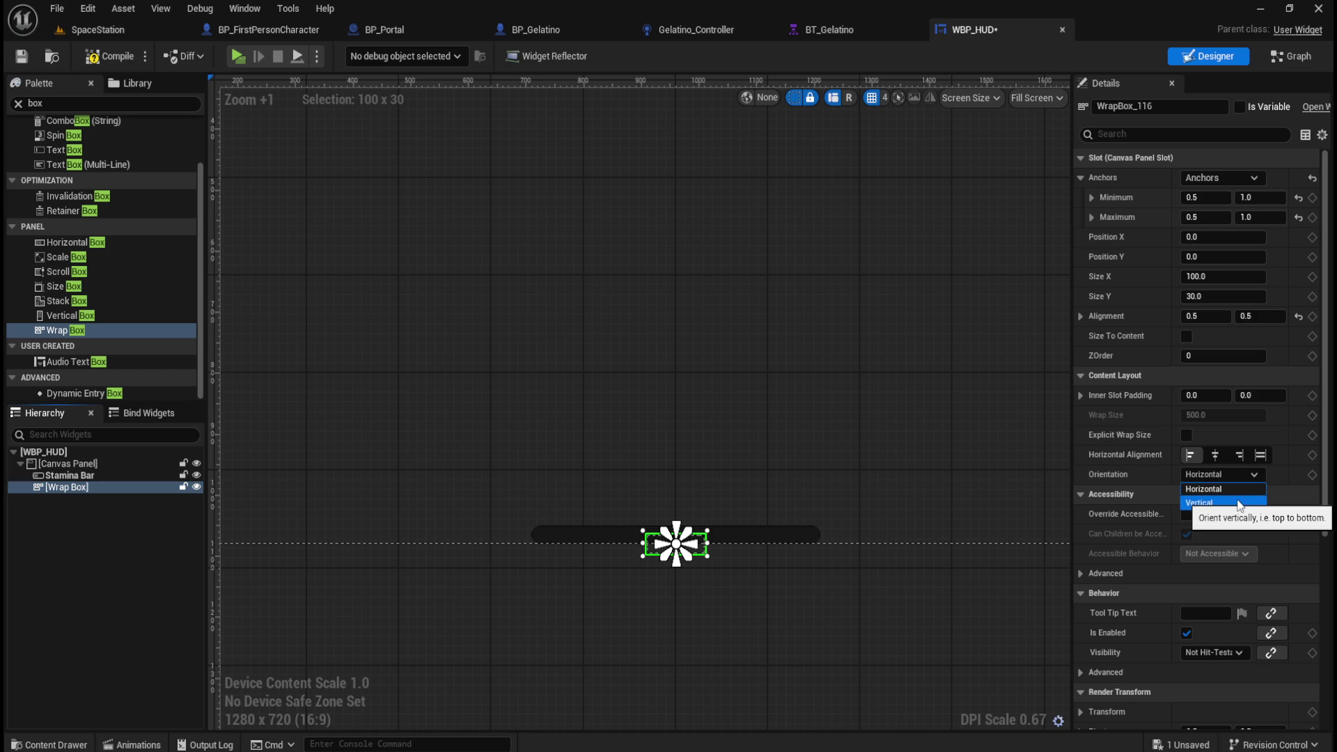
left_click(1212, 298)
type("60")
key("Return")
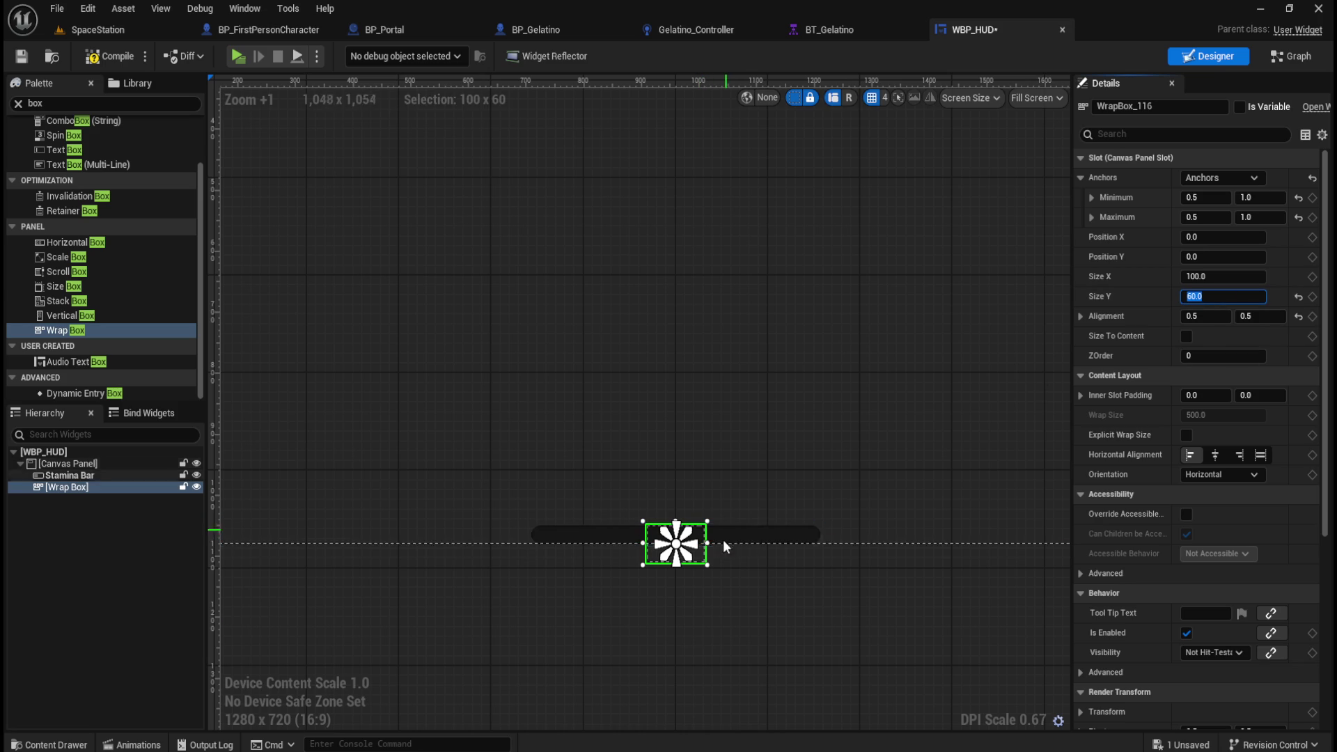
Step: Set the Wrap Box Position Y to -30, trying -15 first
scroll(674, 660, "up", 3)
left_click(67, 476)
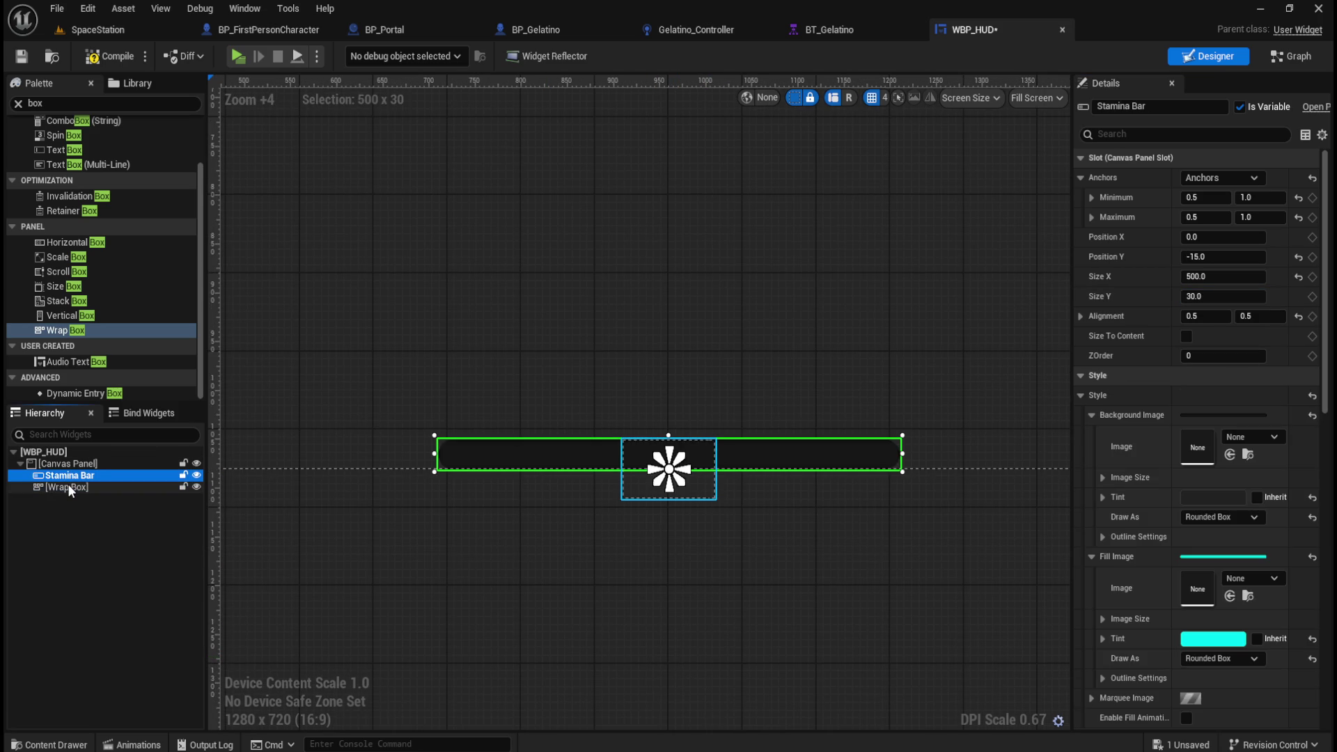
left_click(70, 488)
left_click(1228, 257)
type("-15")
key("Return")
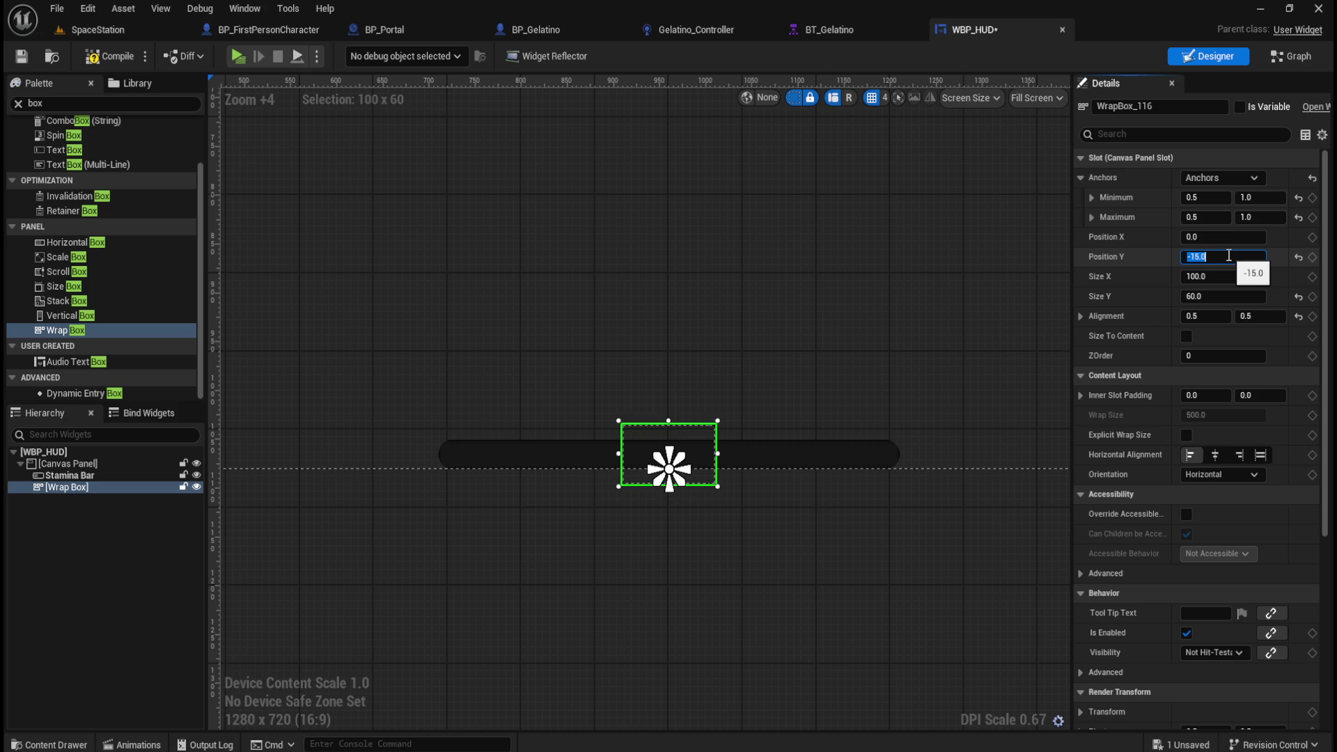
type("-30")
key("Return")
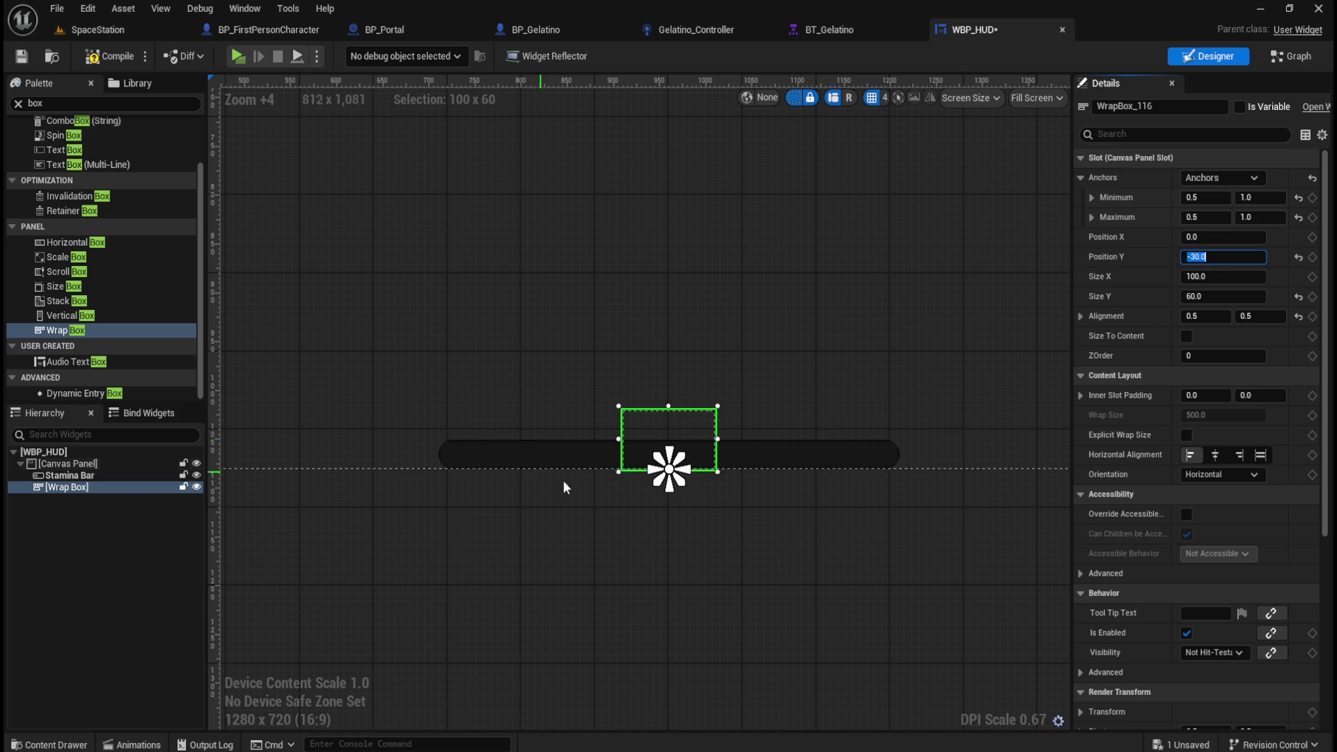
scroll(713, 437, "up", 5)
scroll(714, 440, "up", 11)
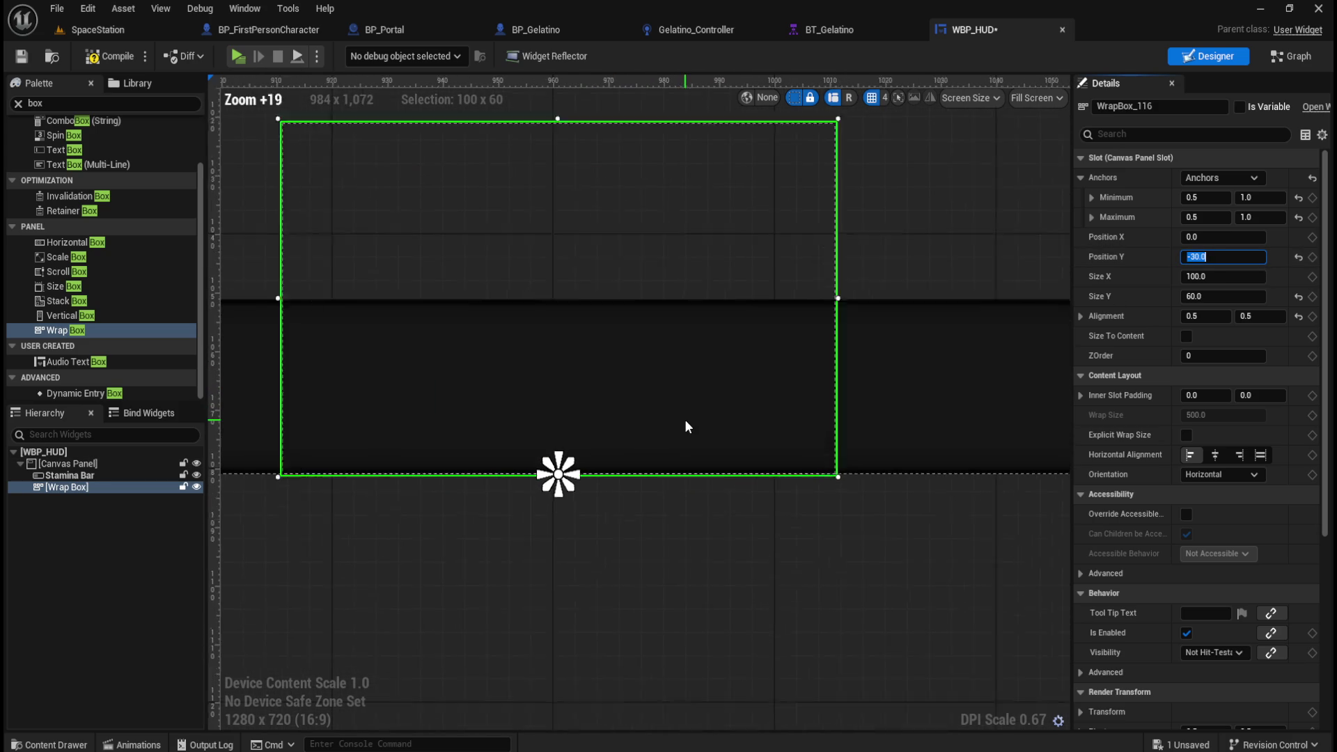
Step: Review the 100x60 Wrap Box overlapping the Stamina Bar and reselect it
scroll(913, 536, "down", 1)
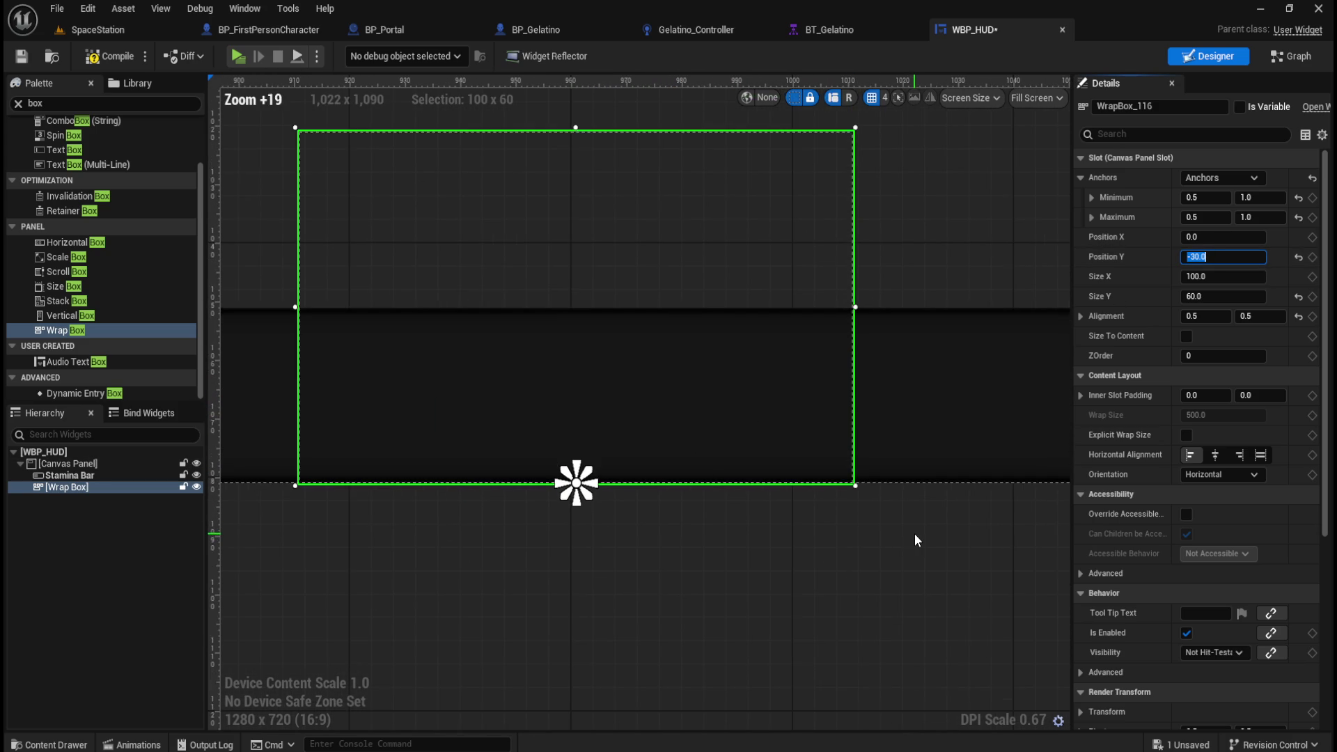
scroll(913, 536, "down", 3)
scroll(915, 541, "down", 2)
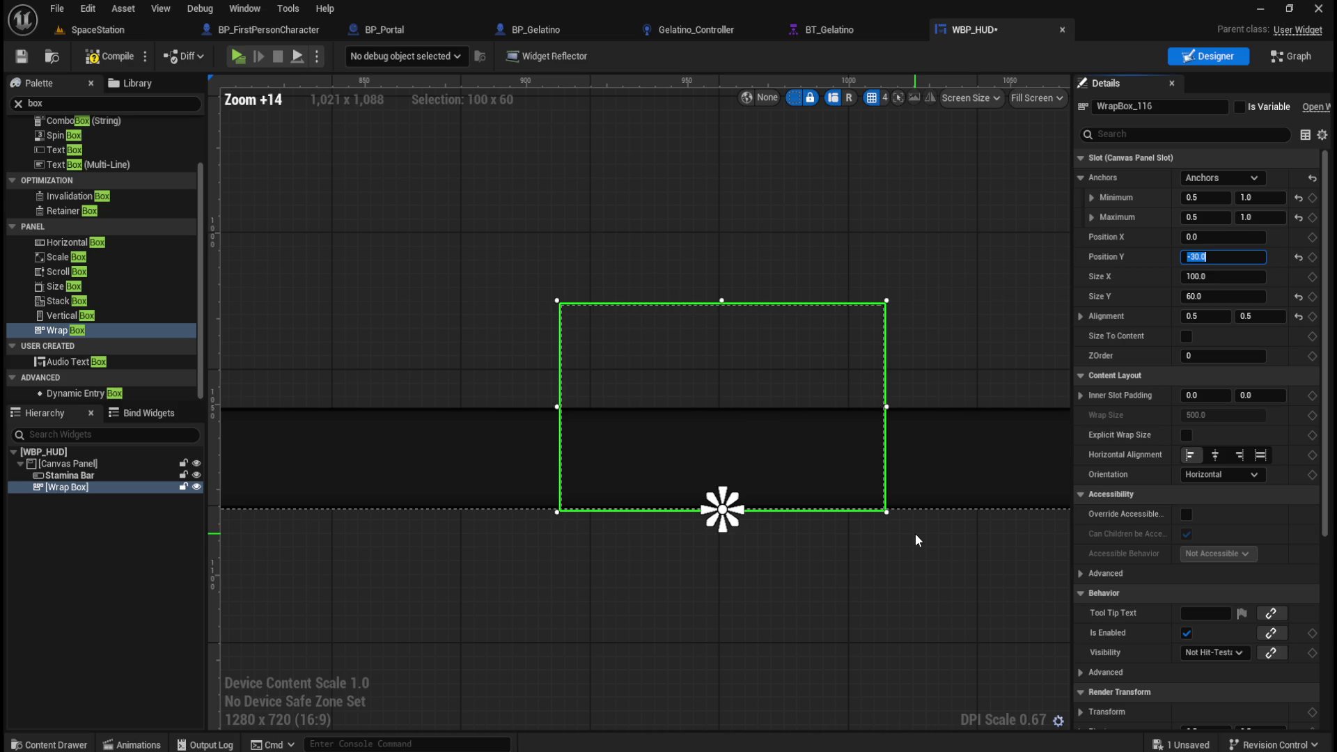
left_click(563, 572)
scroll(562, 617, "up", 4)
scroll(1020, 485, "up", 2)
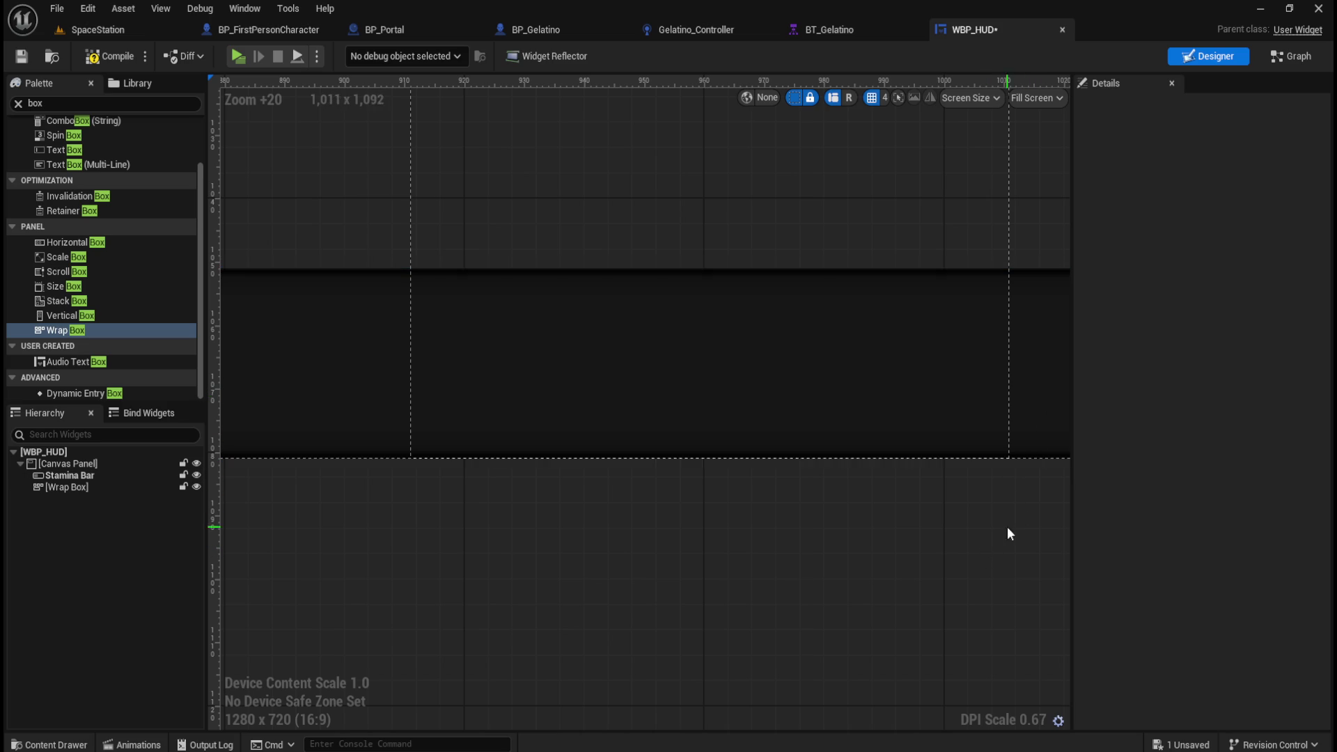
scroll(933, 626, "down", 5)
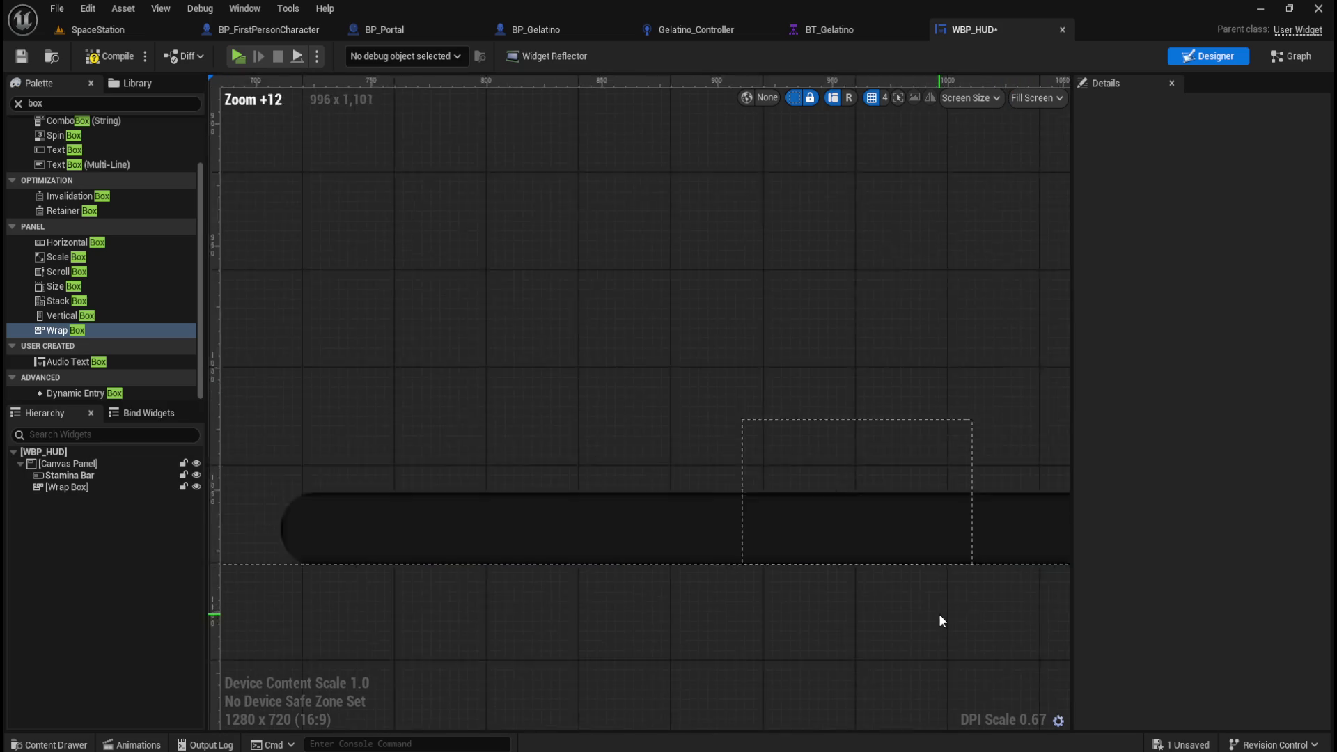
scroll(529, 397, "down", 4)
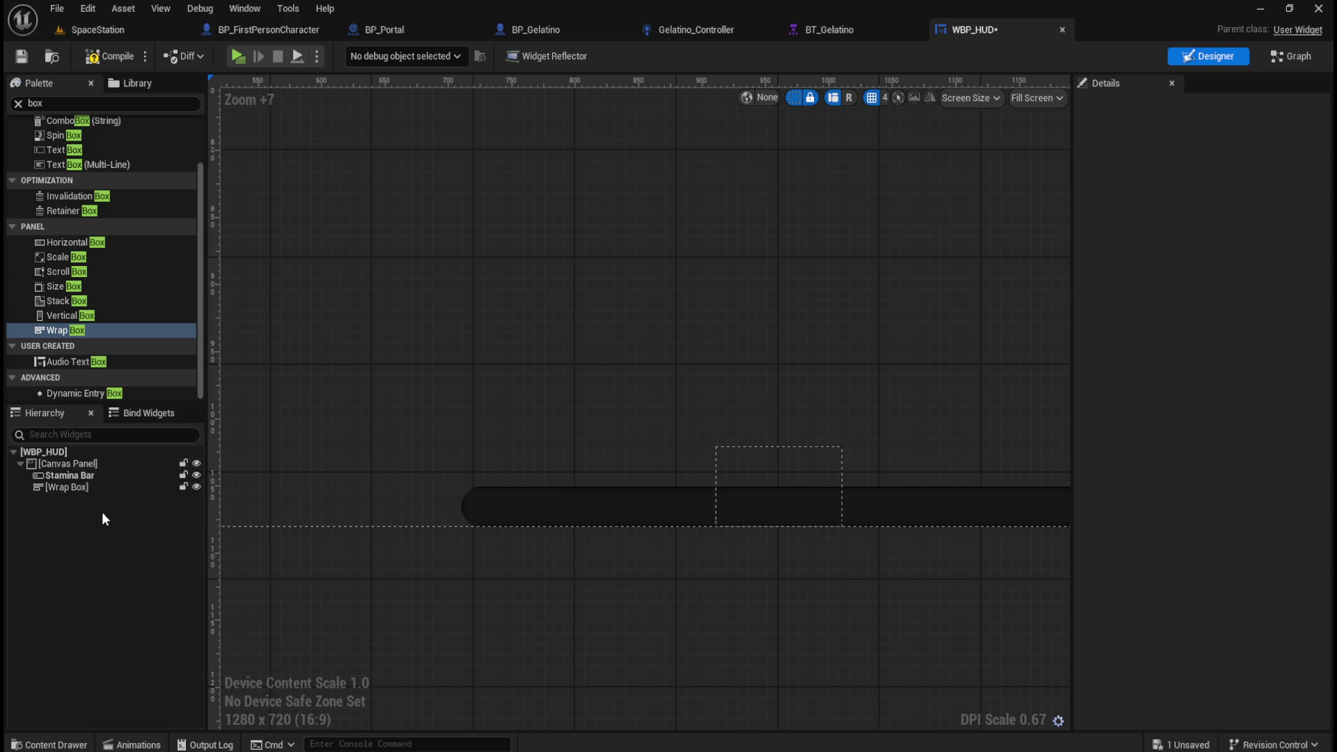
left_click(64, 488)
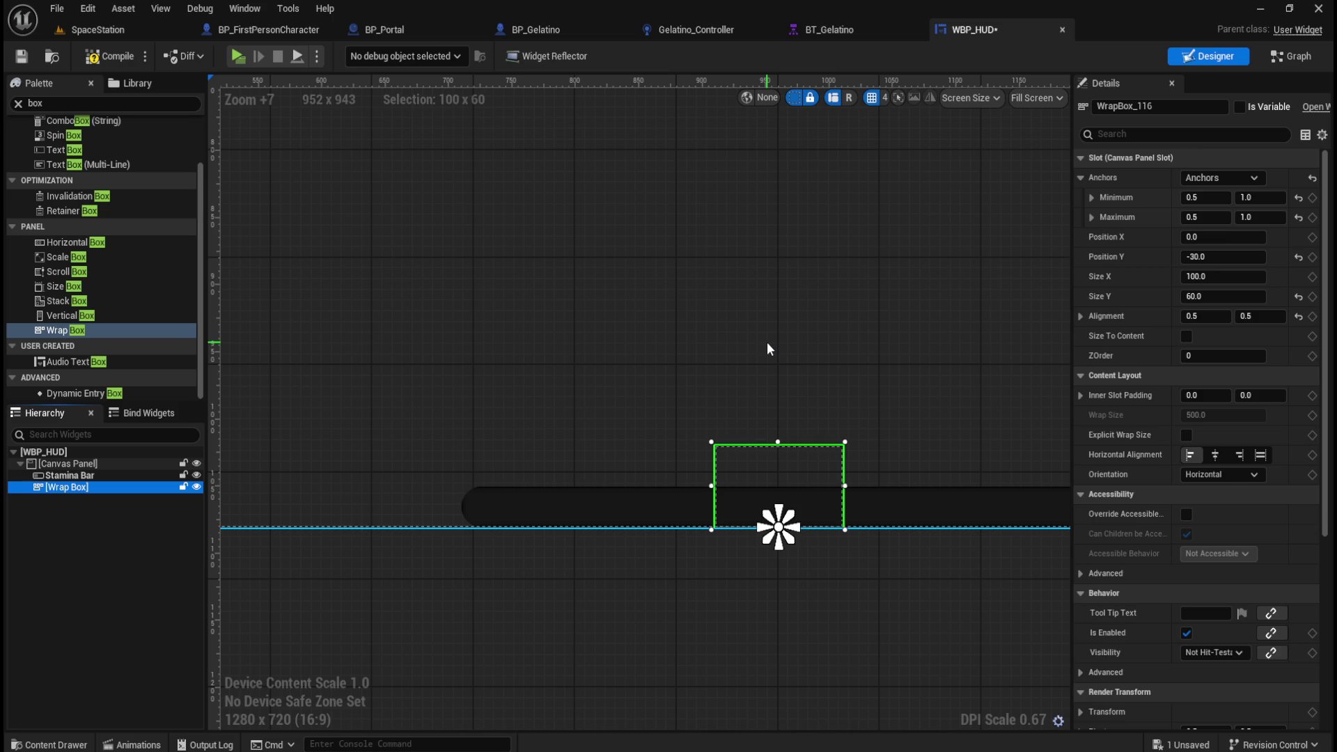
Step: Set the Wrap Box width to 60, making it a 60x60 square
scroll(766, 344, "down", 11)
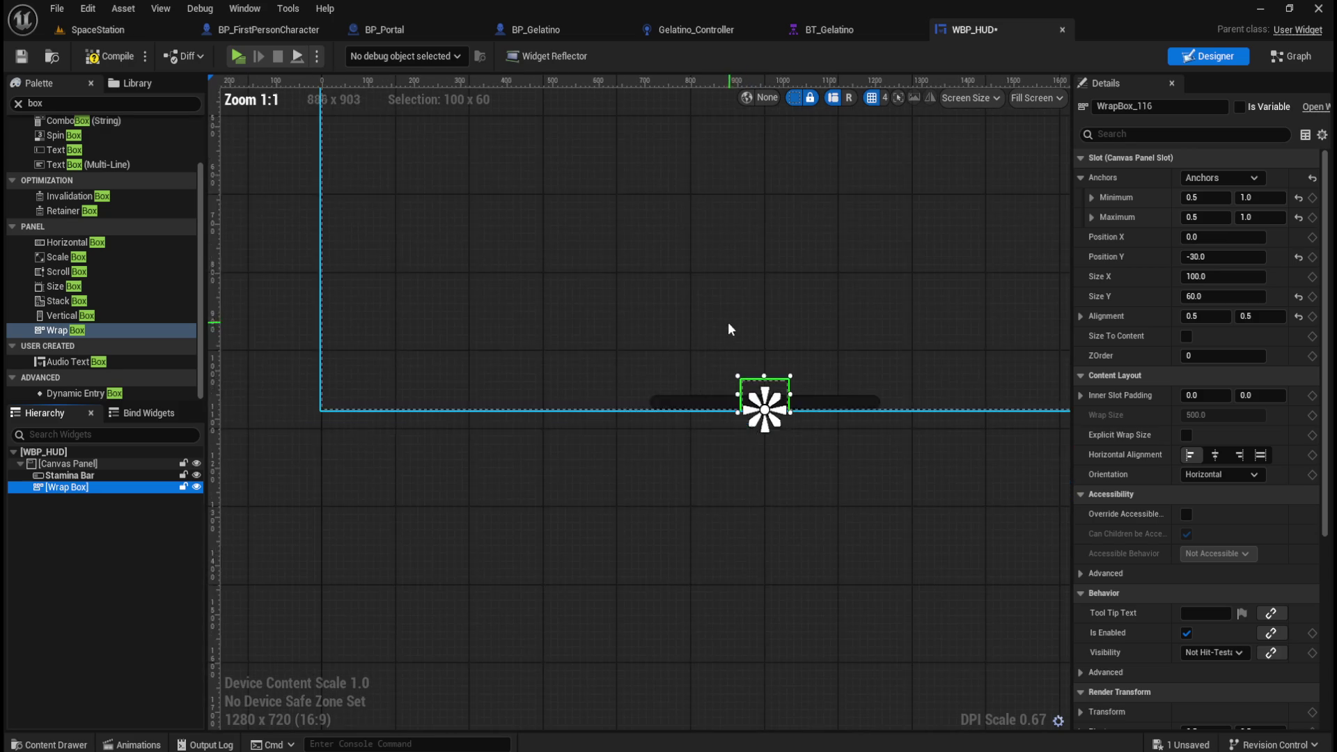
scroll(716, 297, "up", 5)
scroll(705, 669, "up", 3)
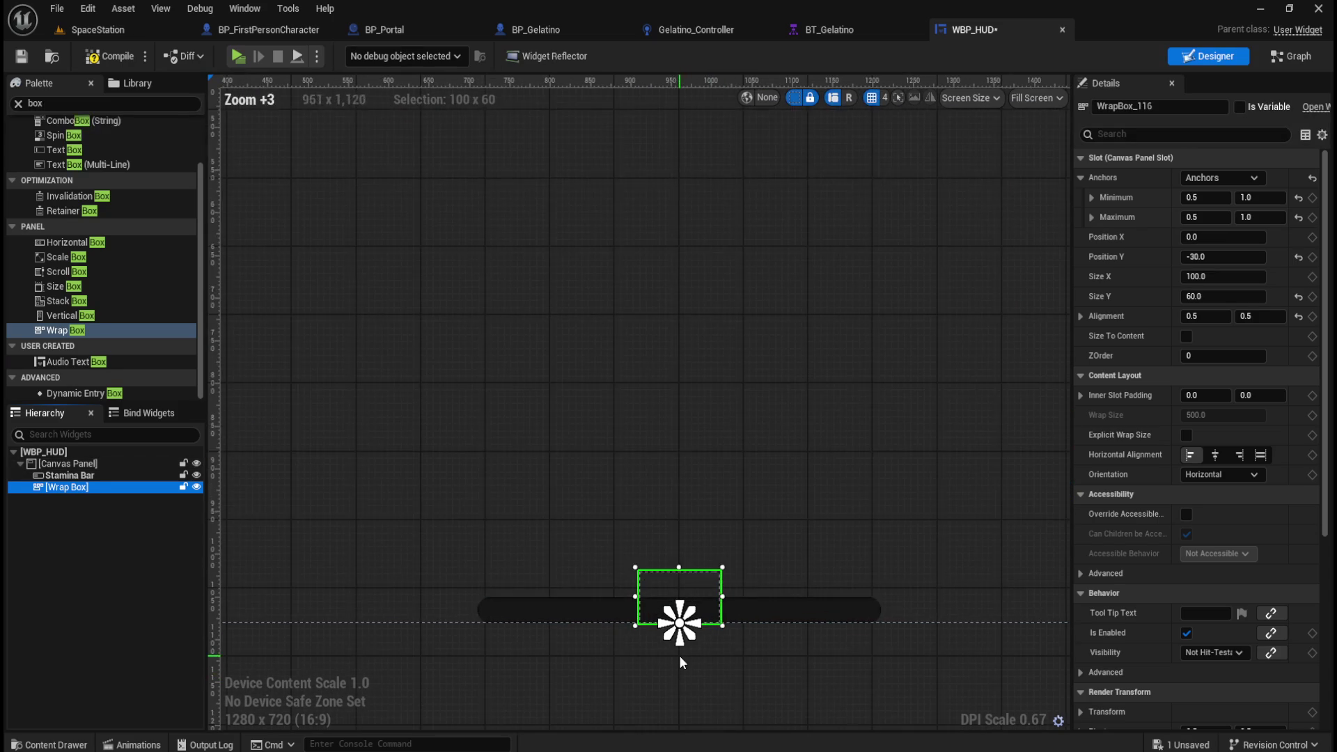
left_click(1207, 273)
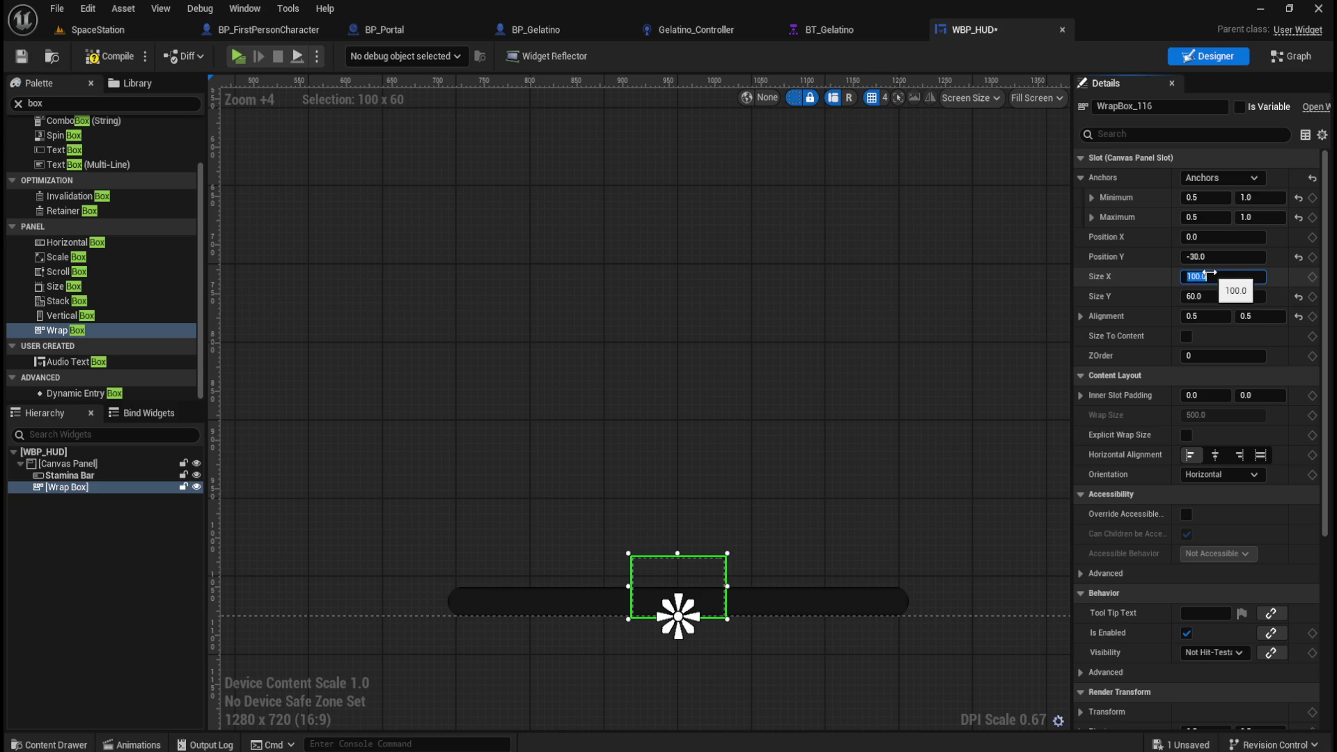
type("60")
key("Return")
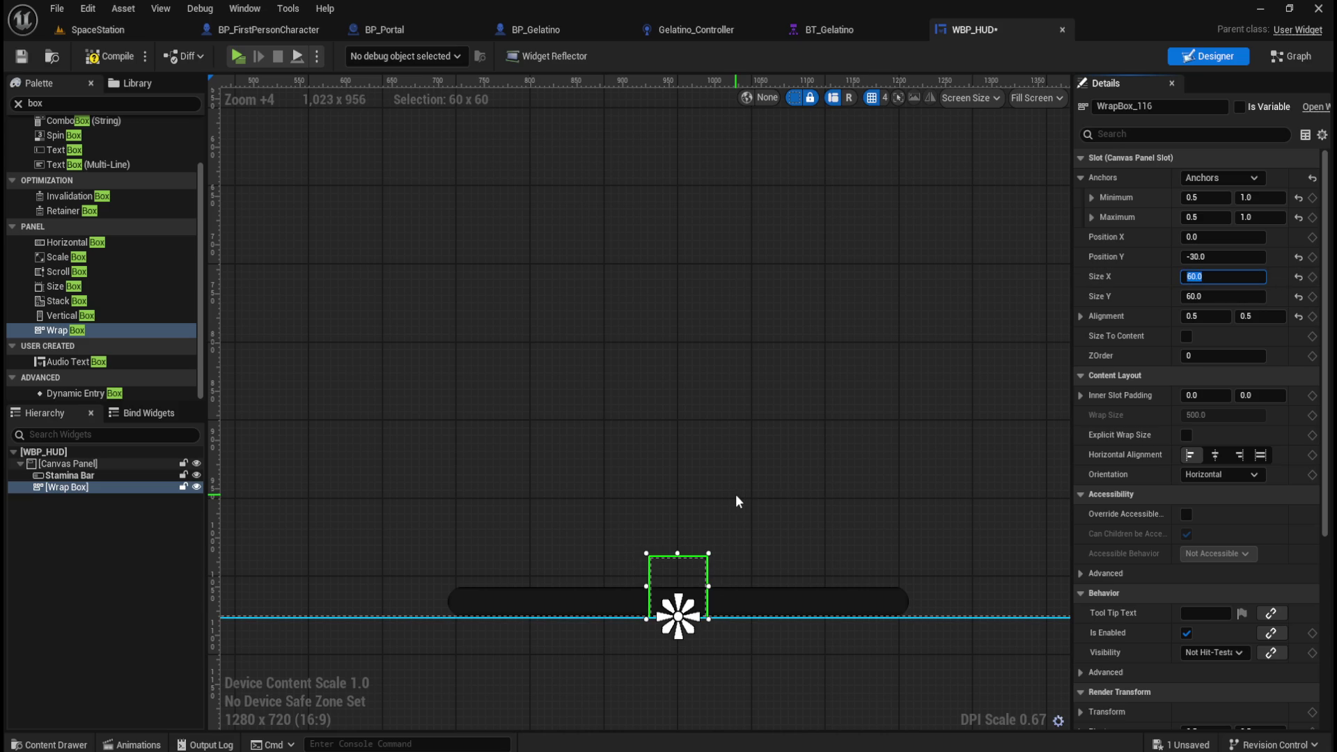
Step: Compile the WBP_HUD widget blueprint
scroll(736, 494, "down", 3)
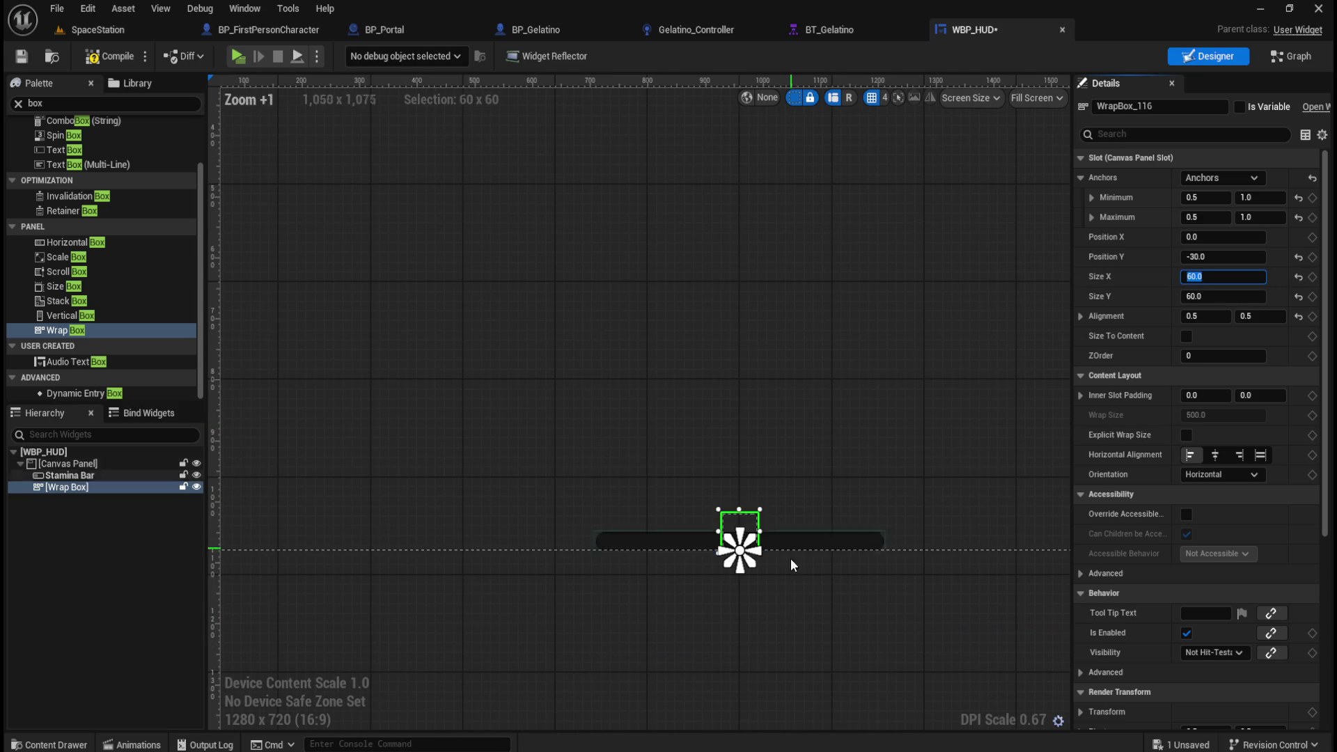
scroll(734, 632, "down", 3)
scroll(729, 638, "up", 5)
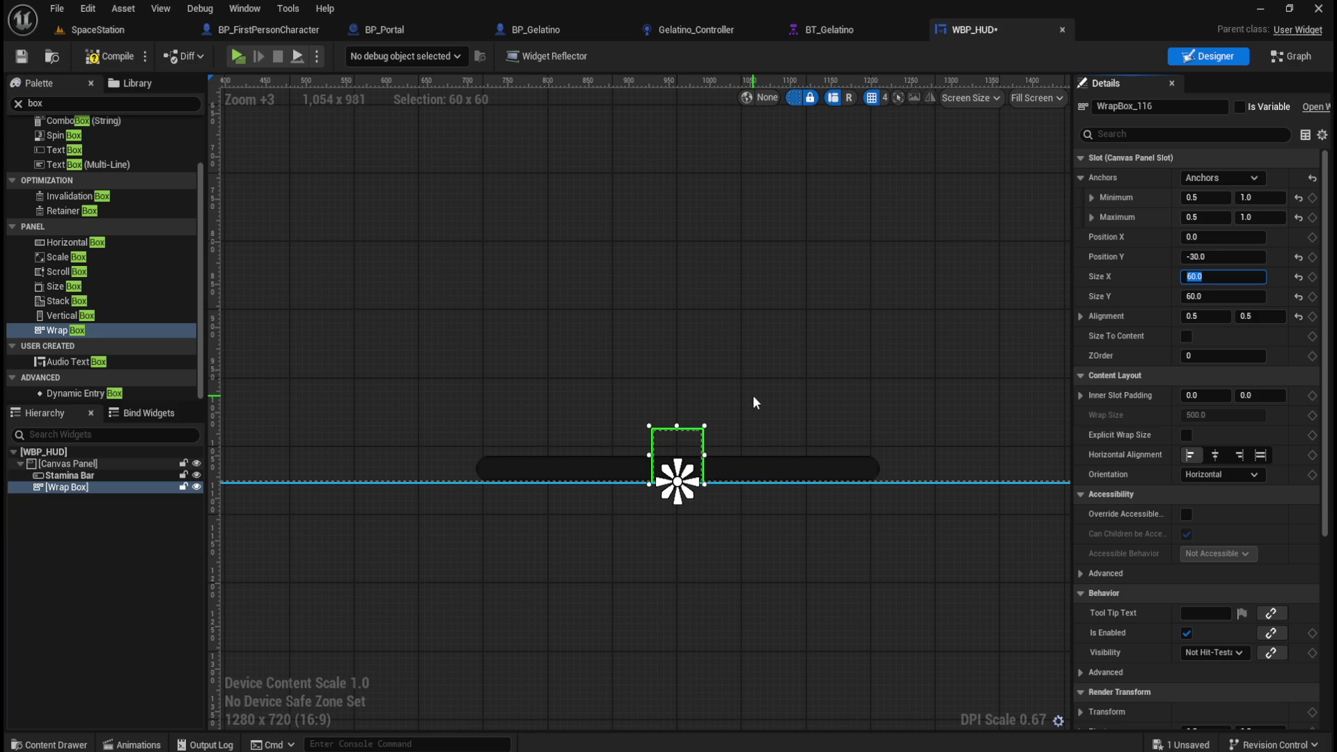
scroll(731, 418, "up", 3)
scroll(696, 435, "up", 1)
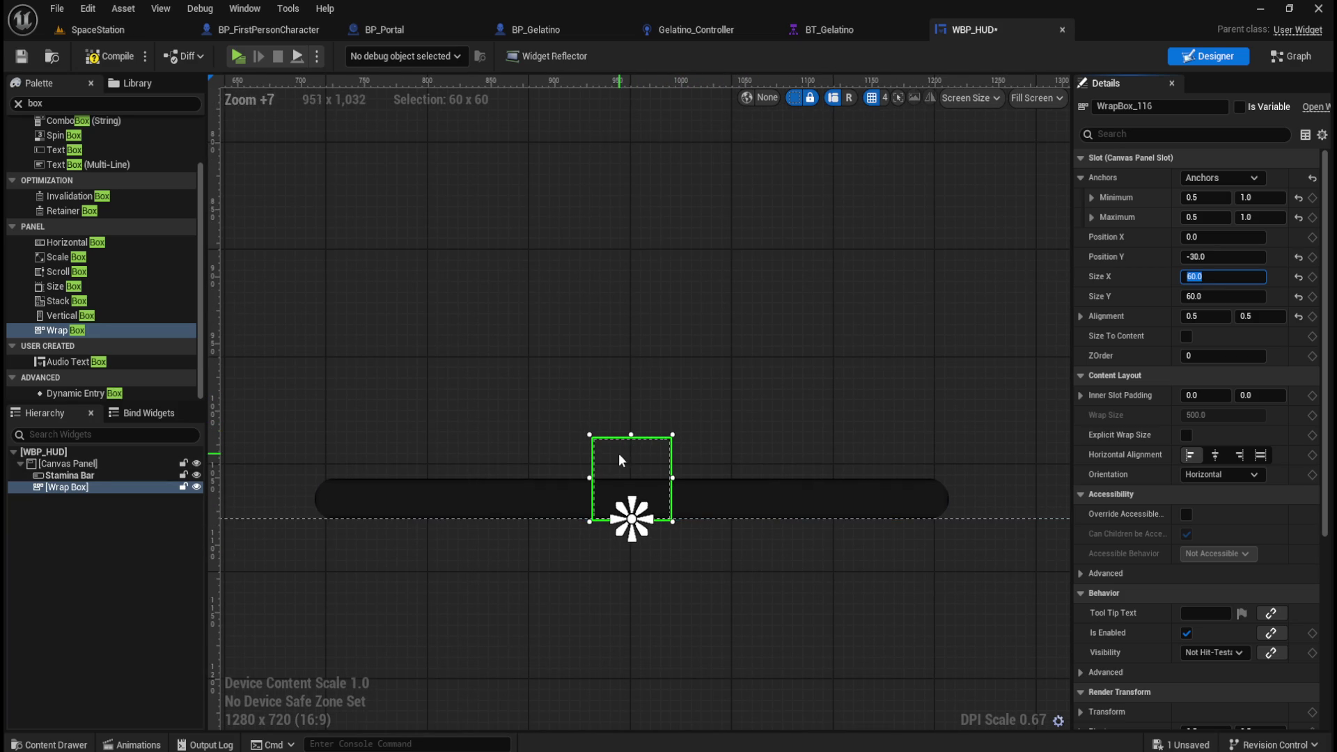
scroll(627, 453, "up", 1)
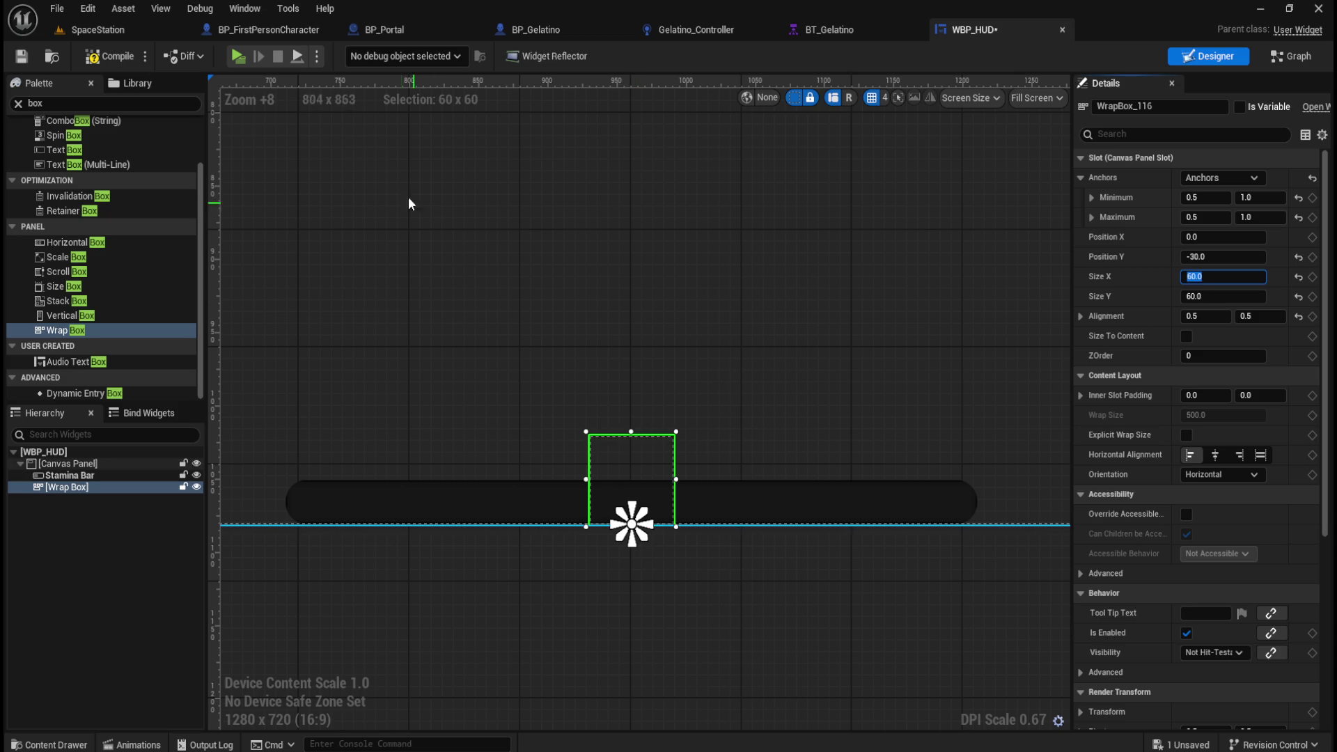
left_click(112, 57)
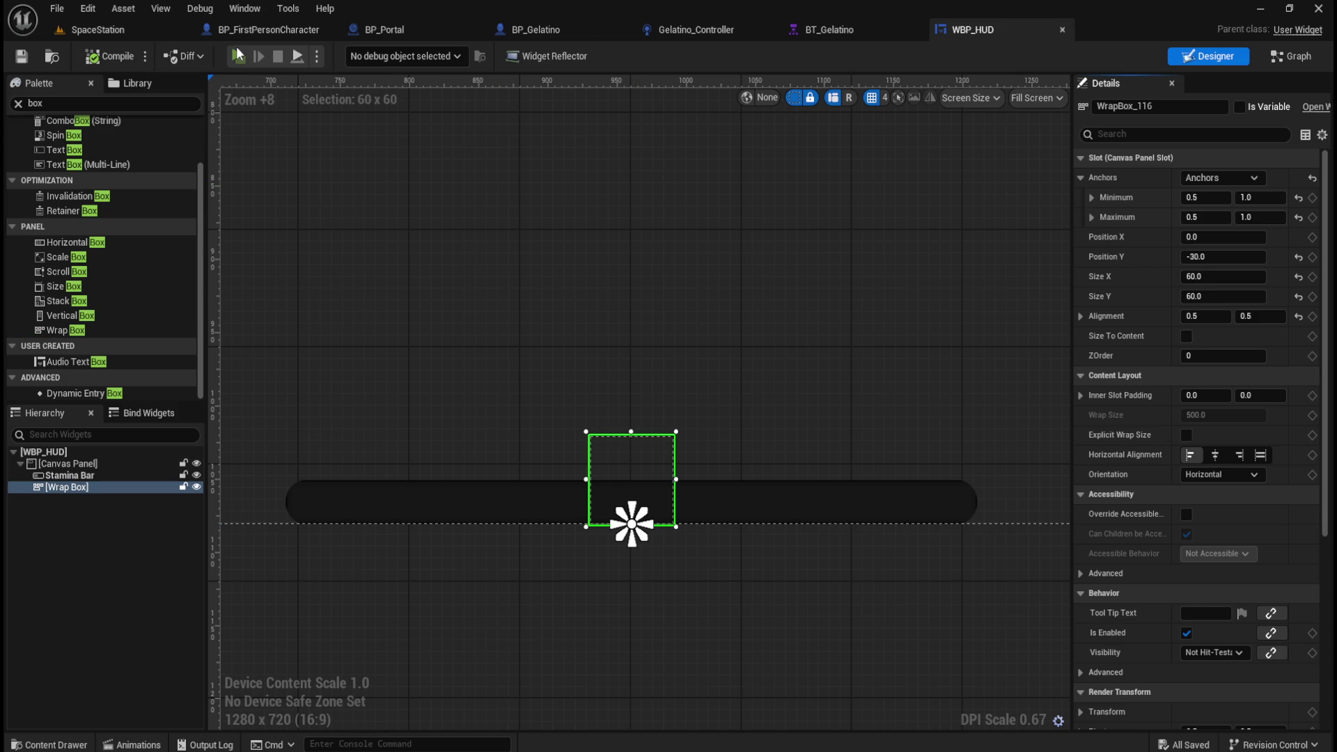
left_click(237, 55)
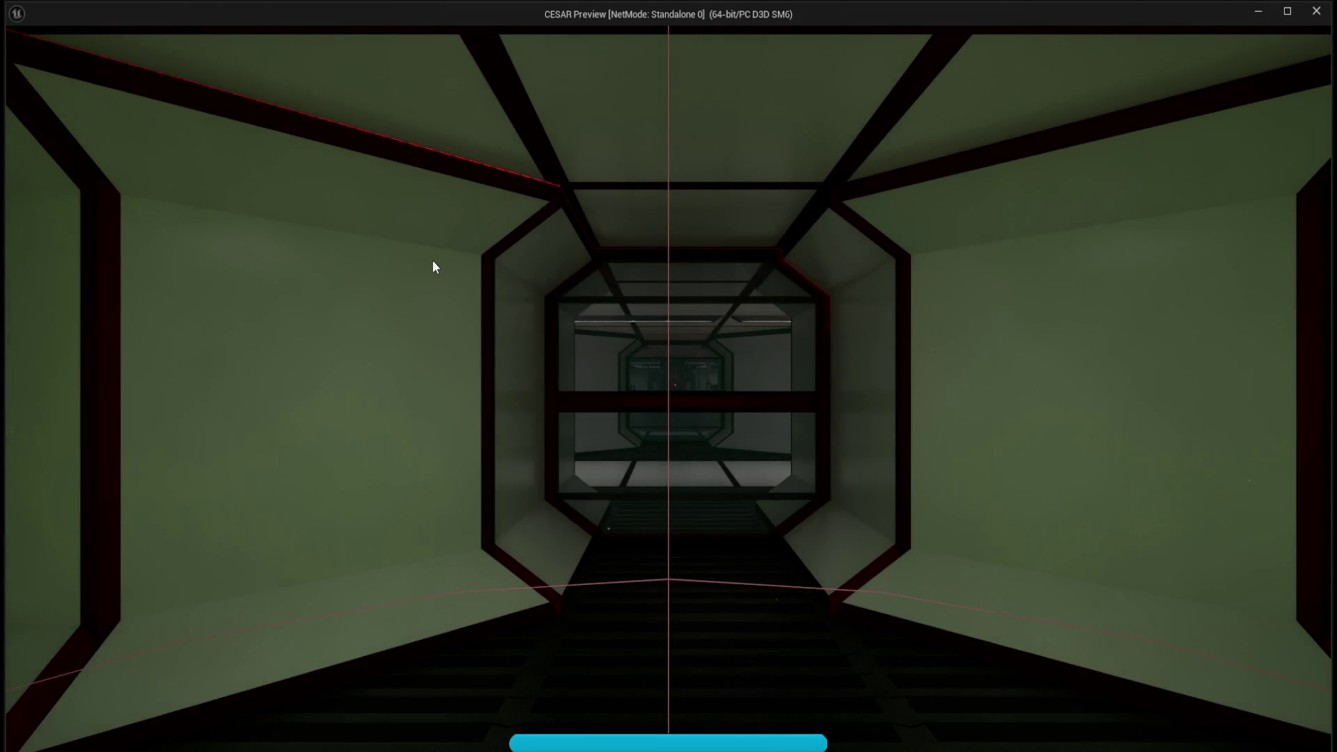
key("Escape")
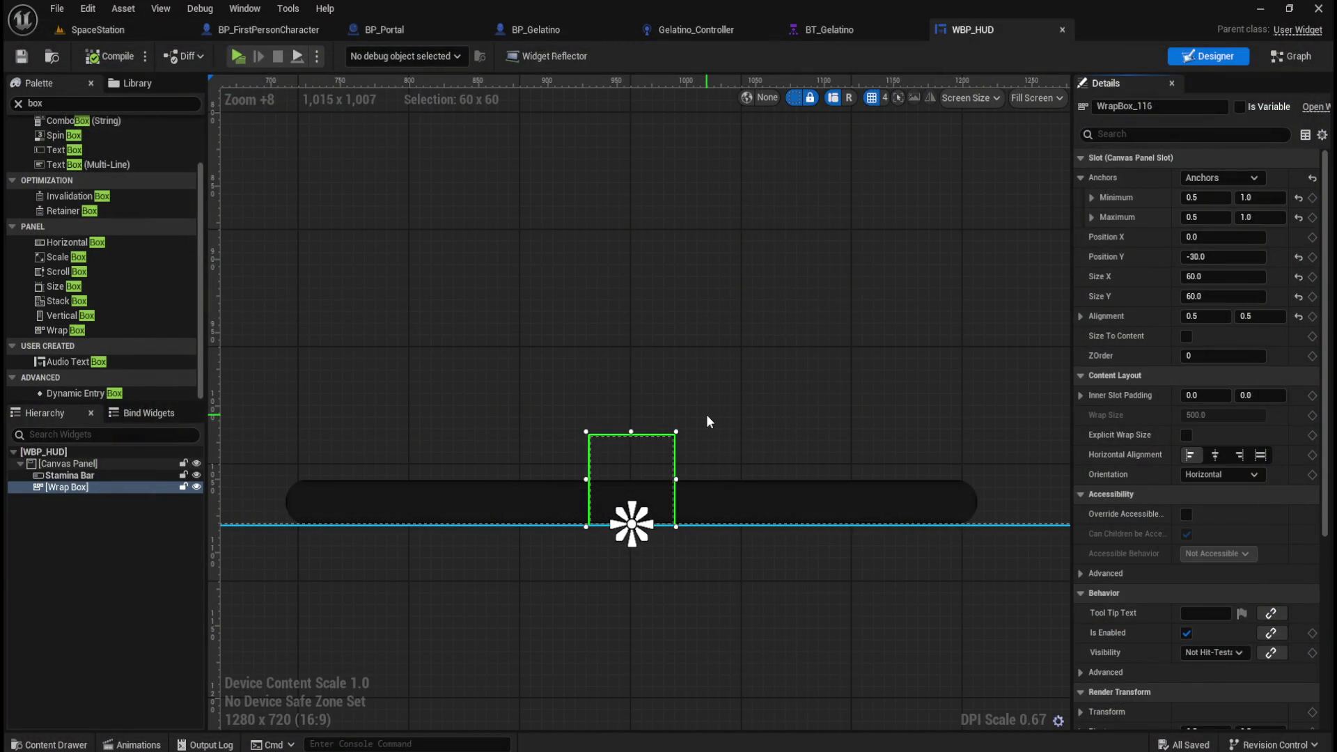
scroll(788, 370, "down", 6)
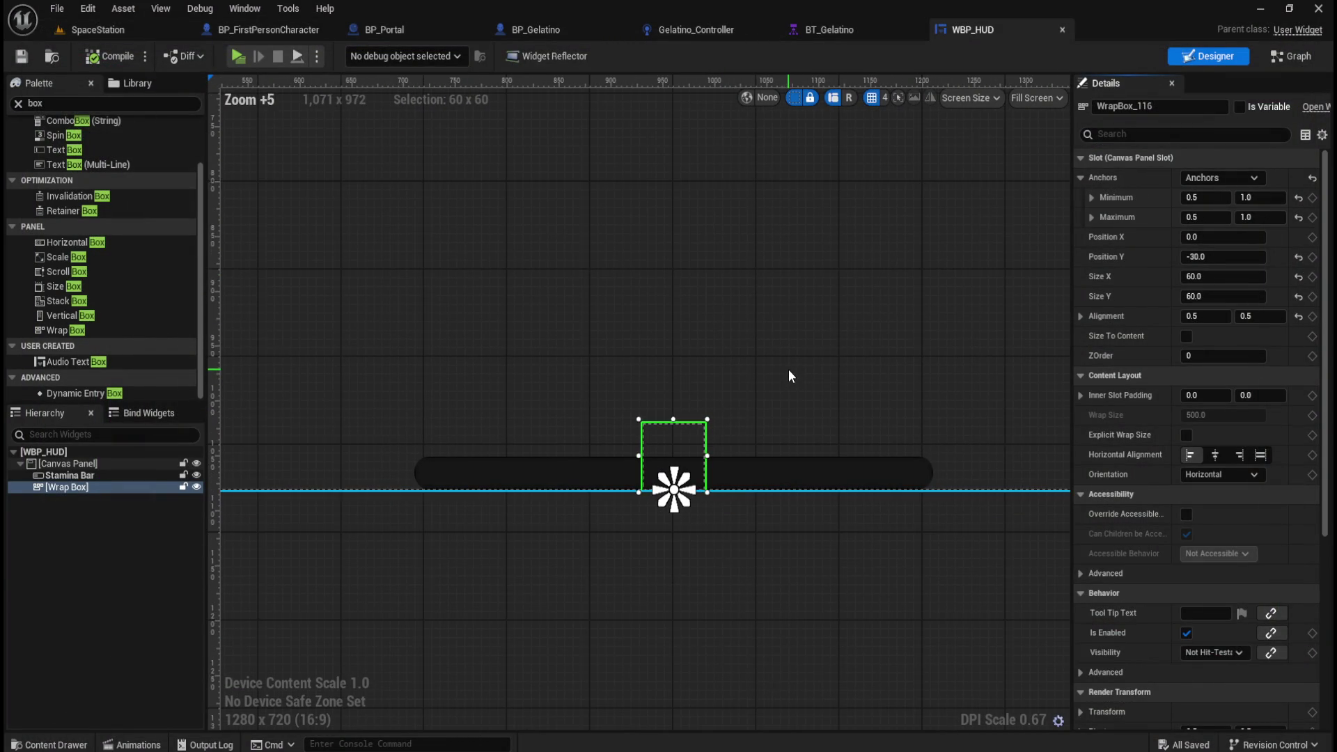
scroll(562, 468, "down", 3)
scroll(656, 356, "up", 4)
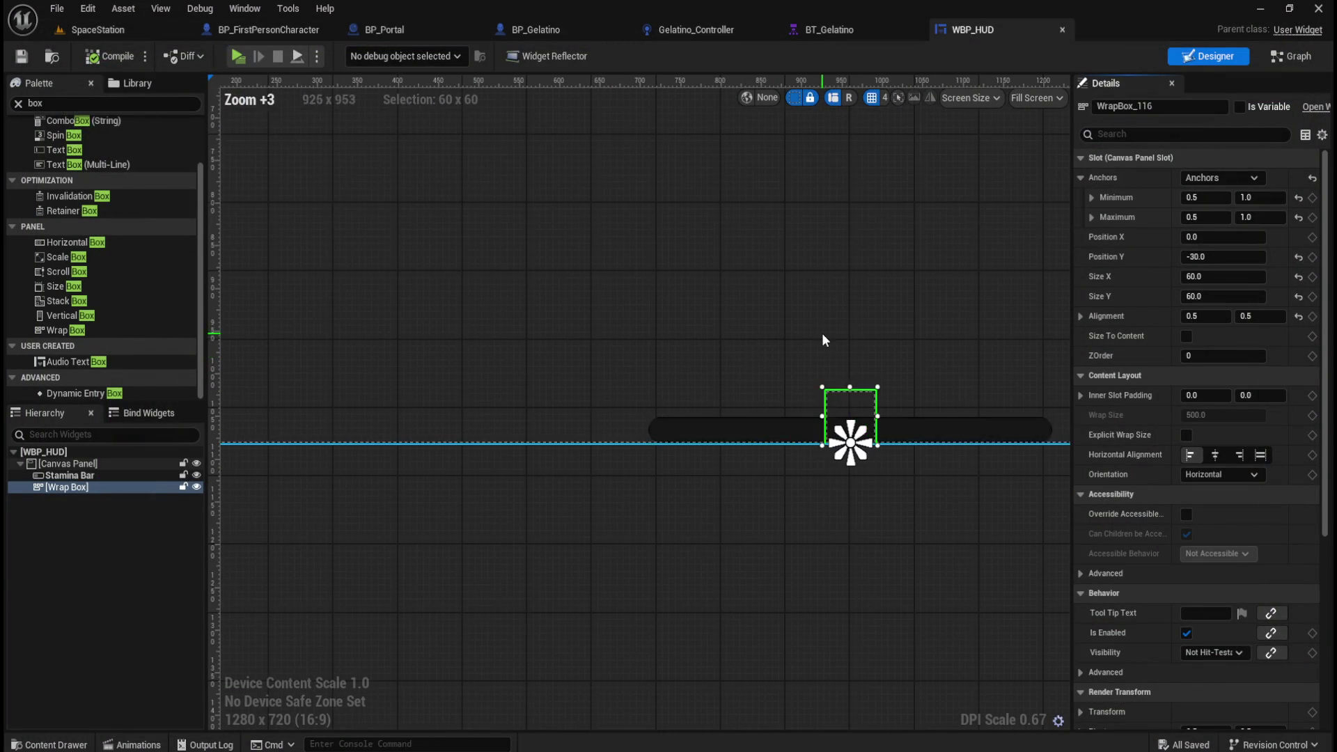
left_click(1225, 240)
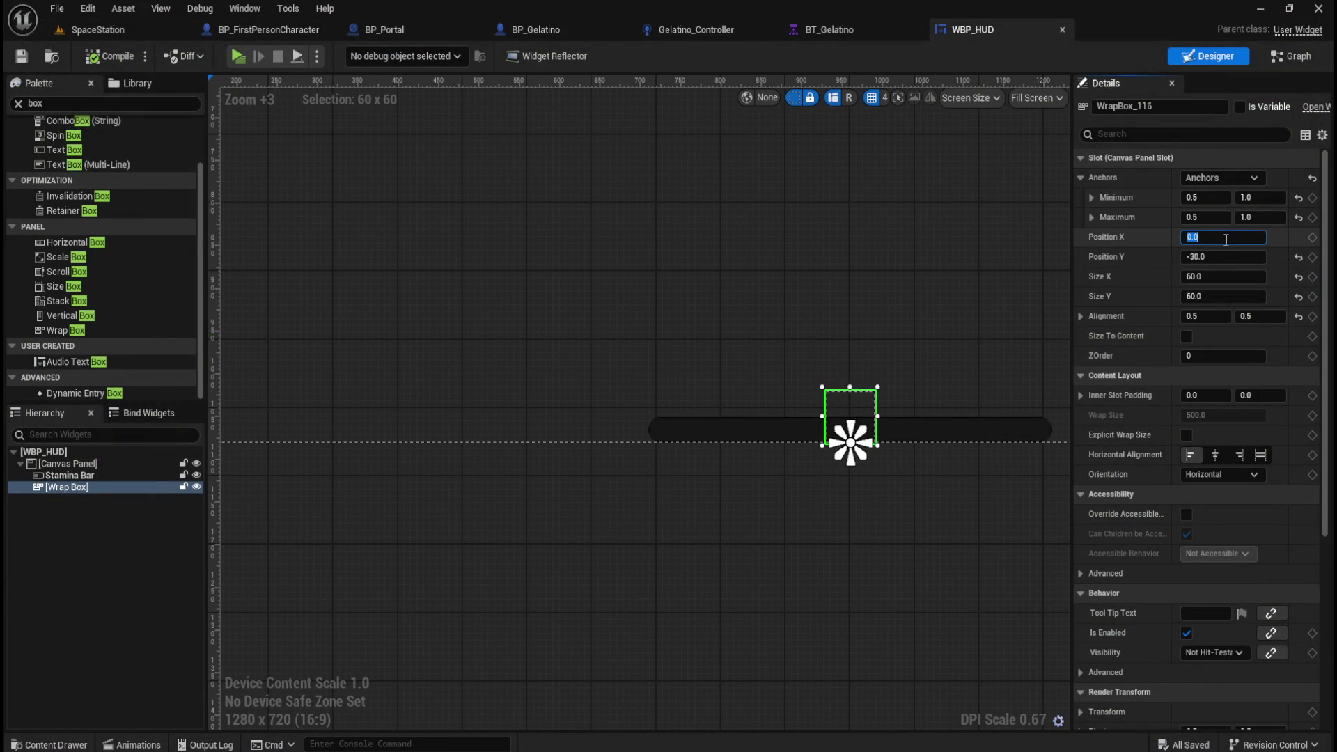
Step: Try Wrap Box Position X values -250 and -310, then undo the -310 change
left_click(933, 428)
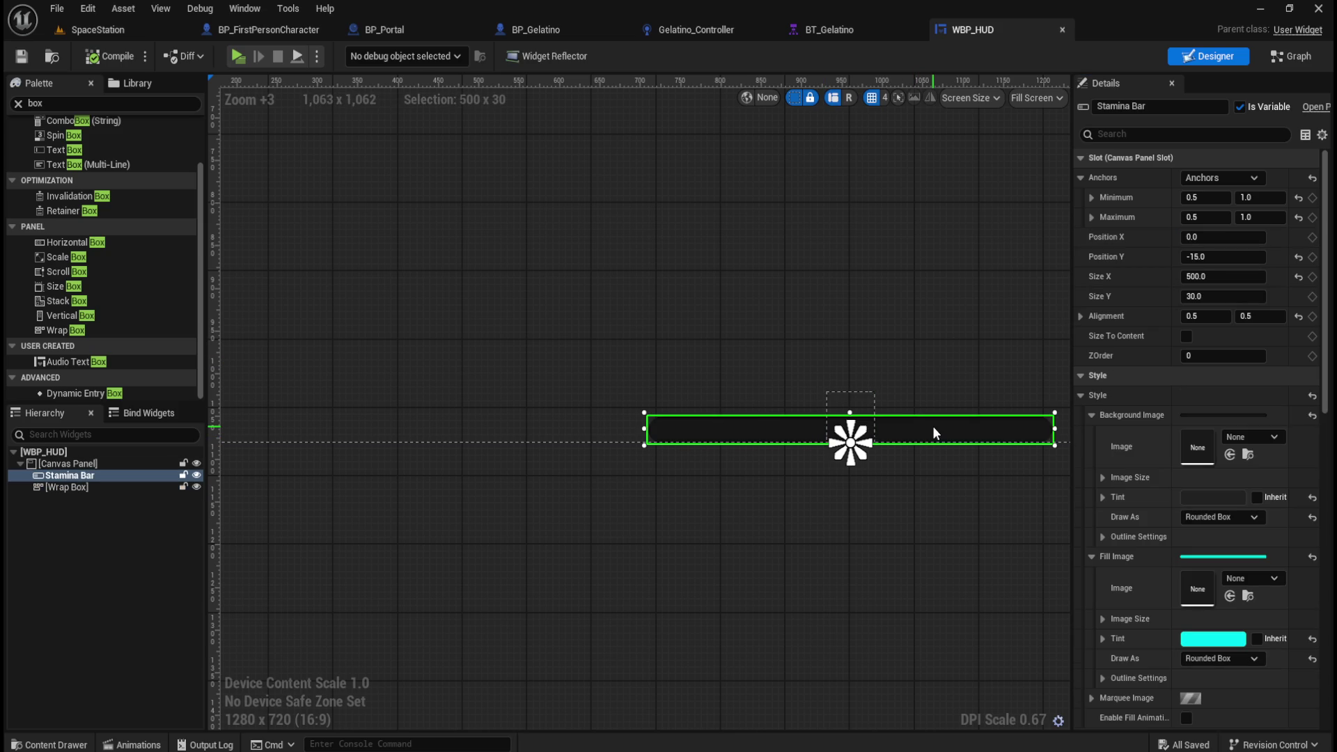
left_click(866, 400)
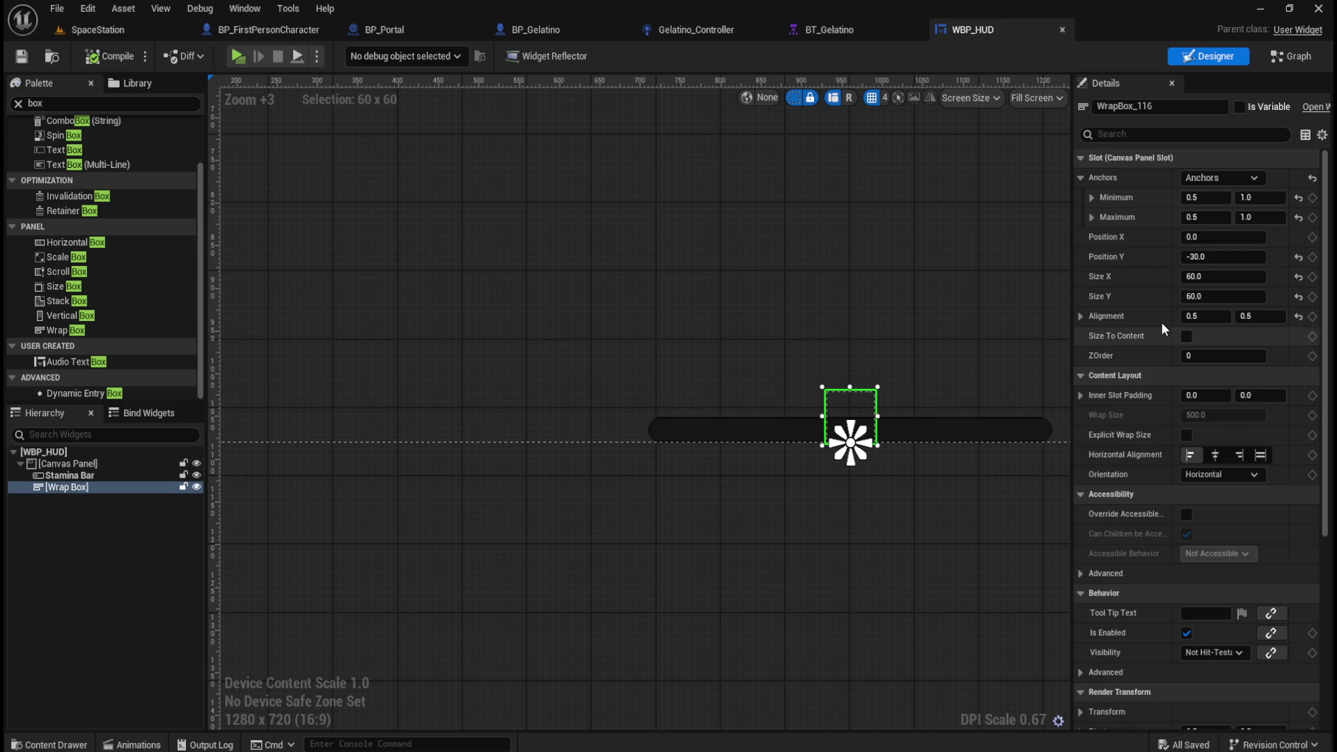
left_click(1220, 239)
type("-250")
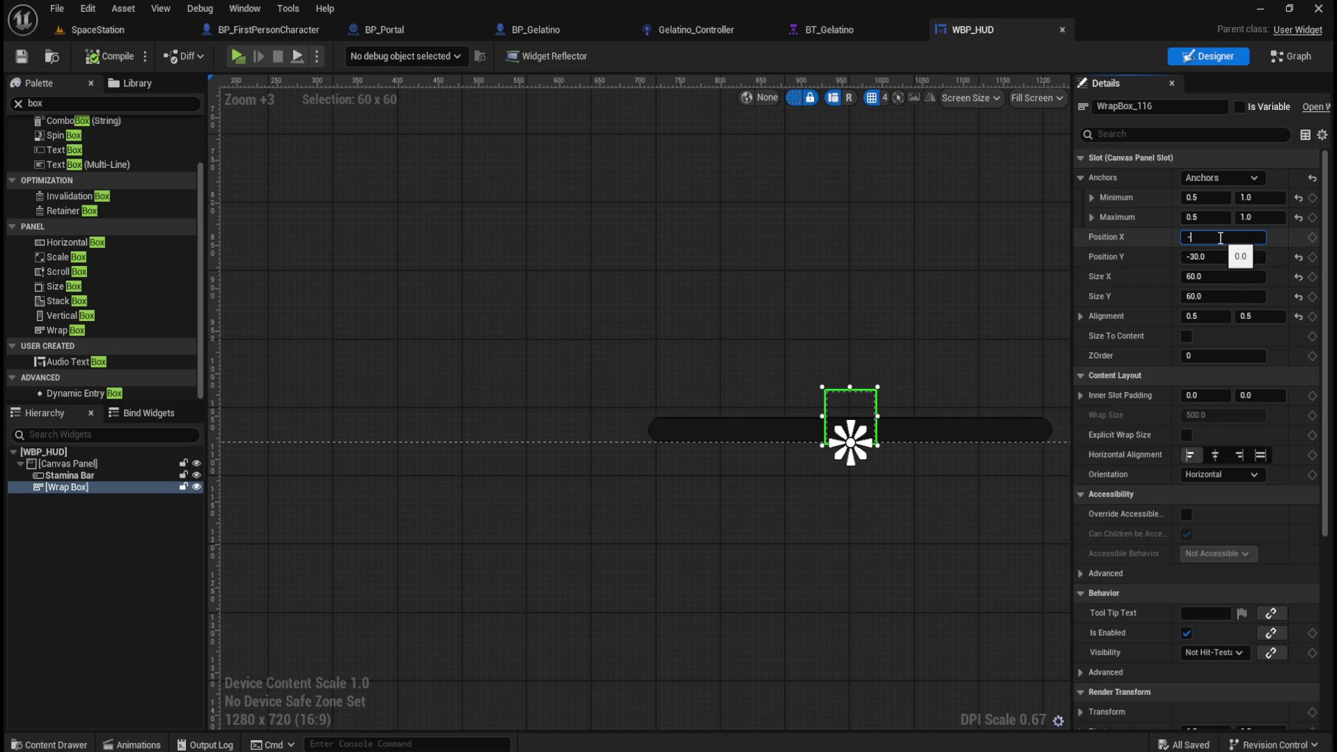
key("Return")
scroll(691, 395, "up", 4)
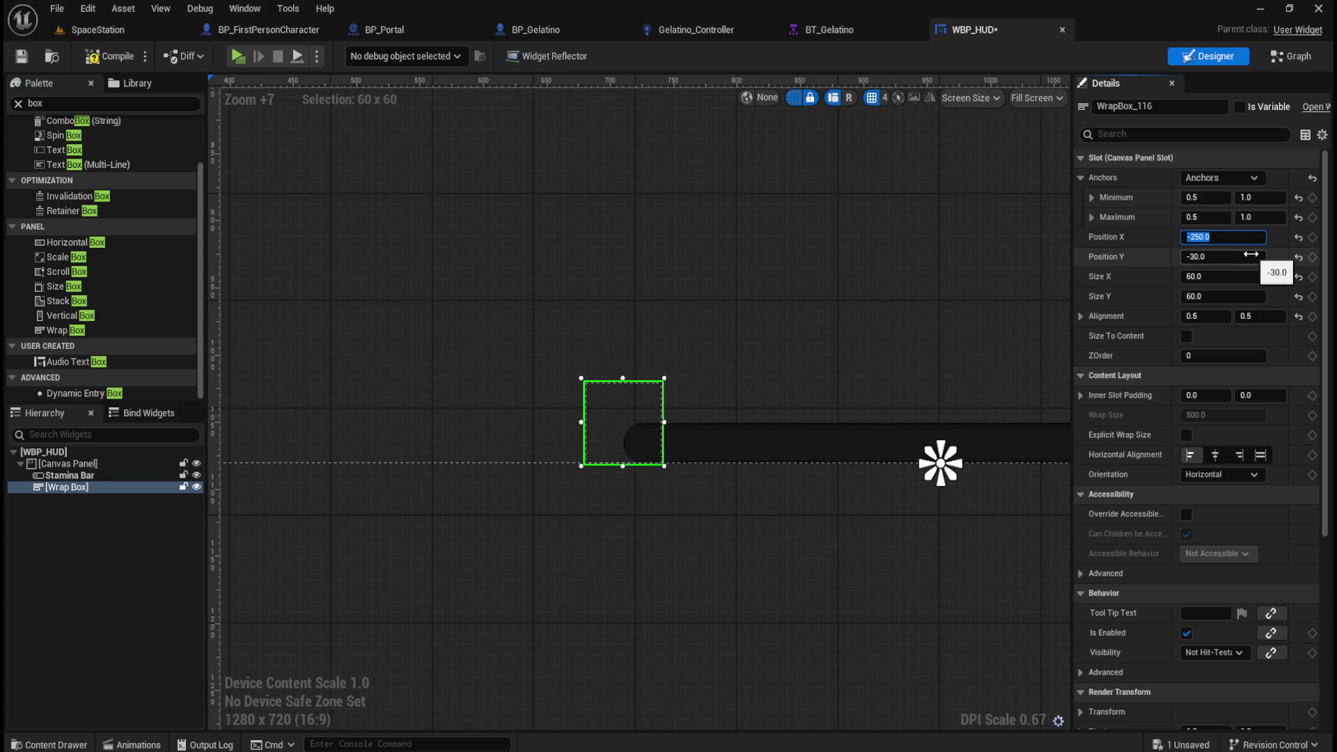
key("End")
type("-60")
key("Return")
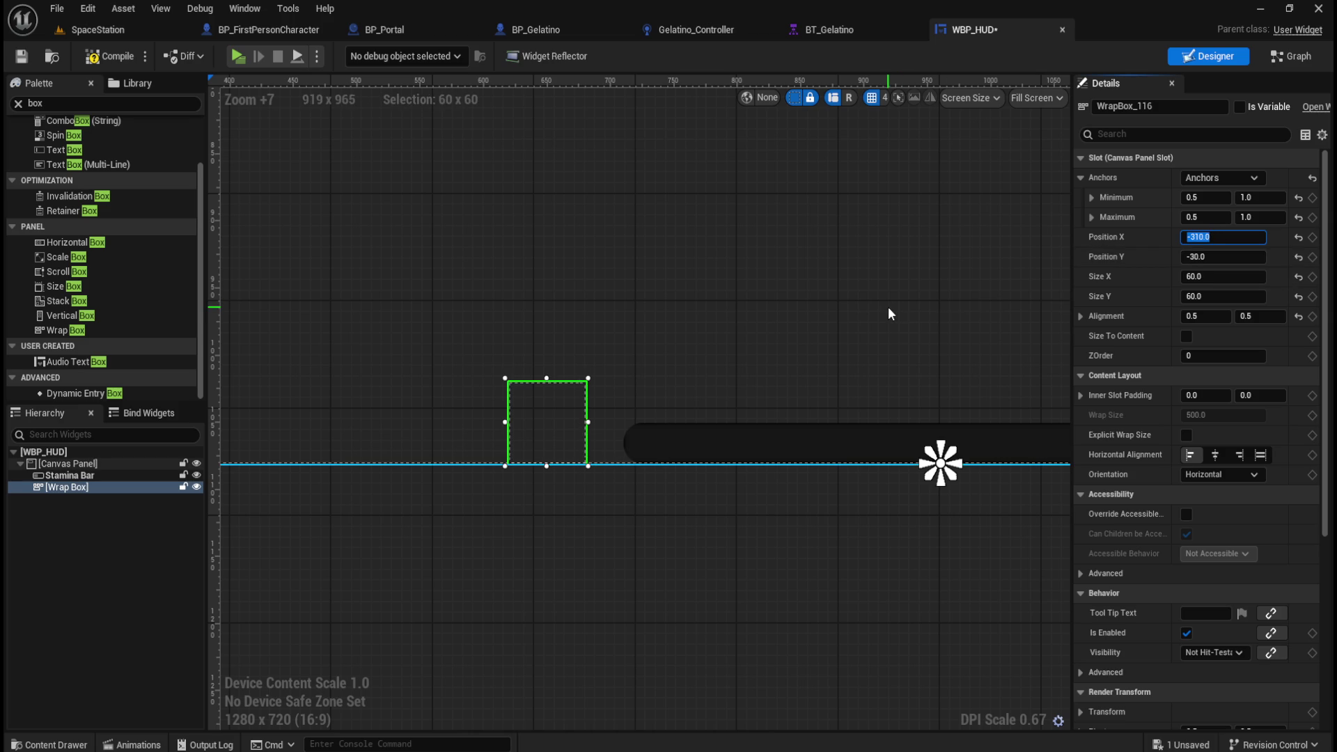
left_click(867, 311)
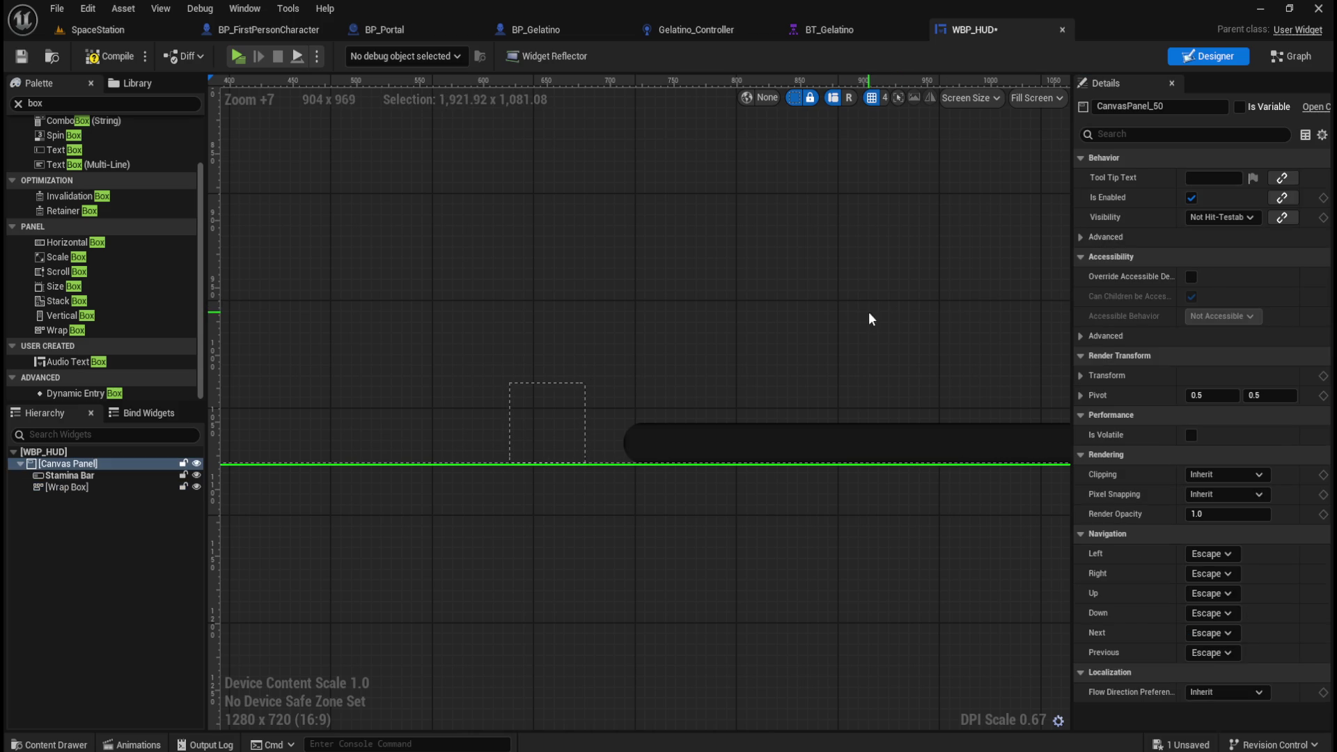
key("ctrl+z")
Step: Set the Wrap Box Position X to -270, then to -280
left_click(642, 387)
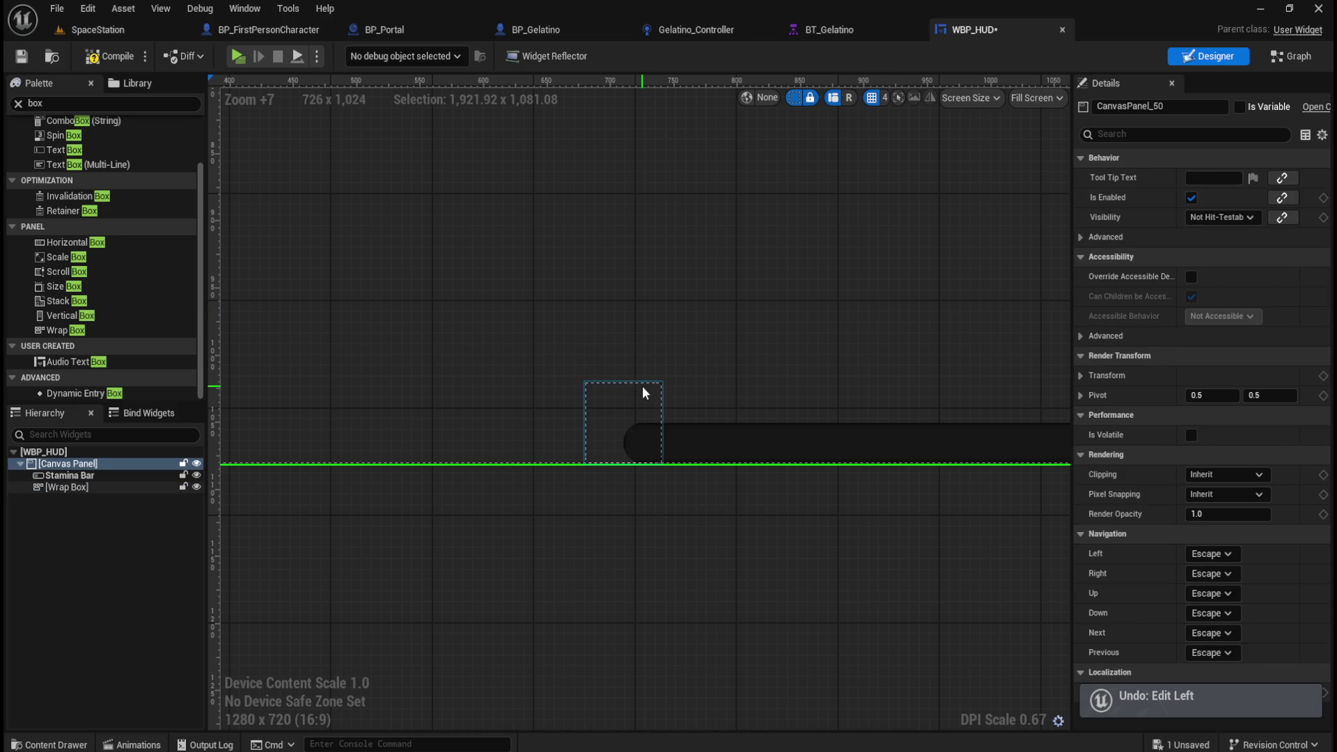
left_click(1230, 238)
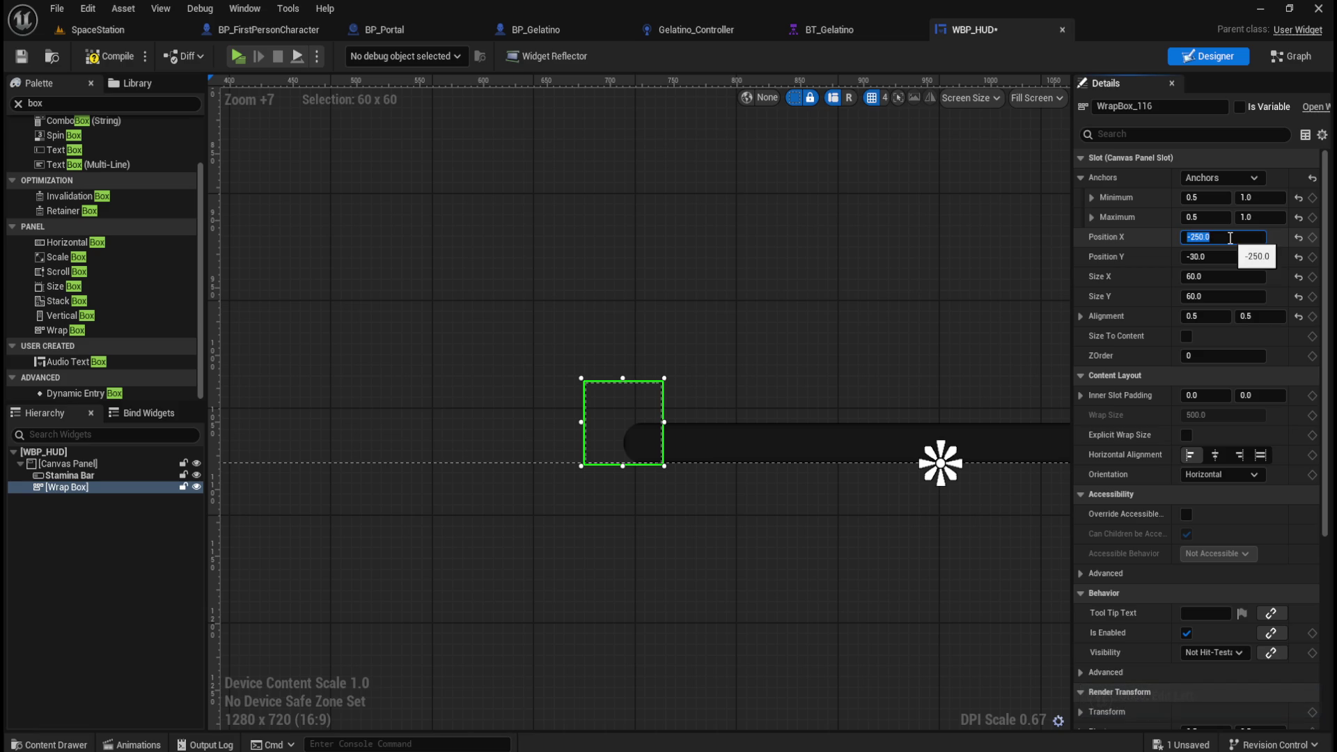
key("Right")
key("Left")
key("Left")
key("Left")
key("BackSpace")
type("7")
key("Return")
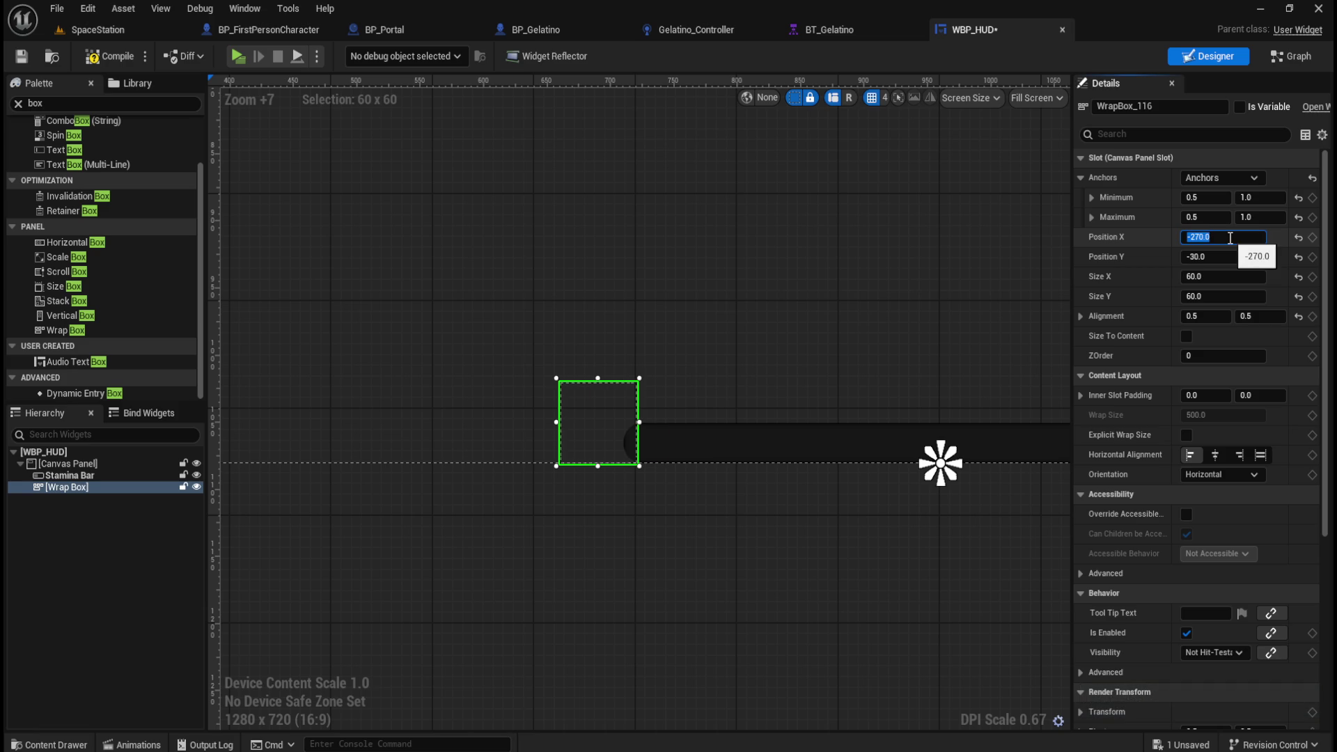
key("Right")
key("Left")
key("Left")
key("Left")
key("BackSpace")
type("8")
key("Return")
Step: Check the square sits left of the Stamina Bar and reselect the Wrap Box
left_click(754, 349)
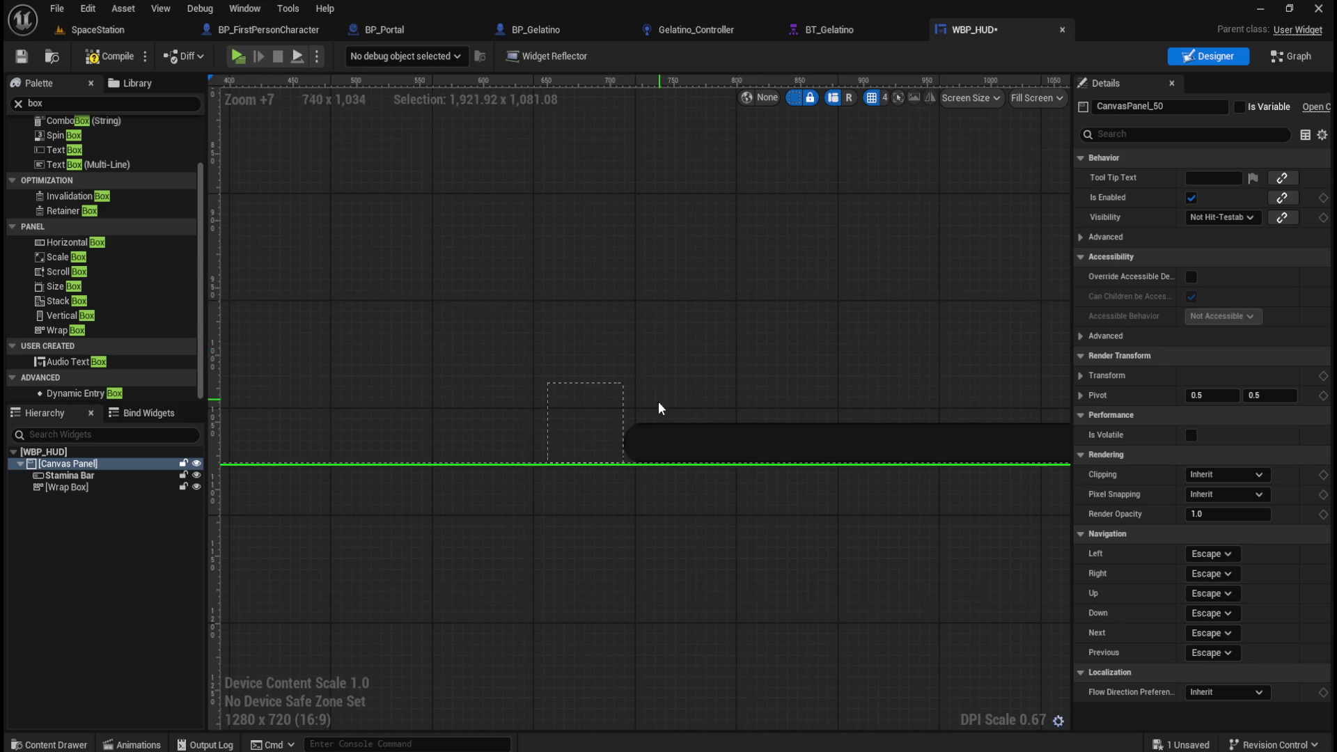
scroll(641, 446, "up", 7)
scroll(600, 548, "down", 7)
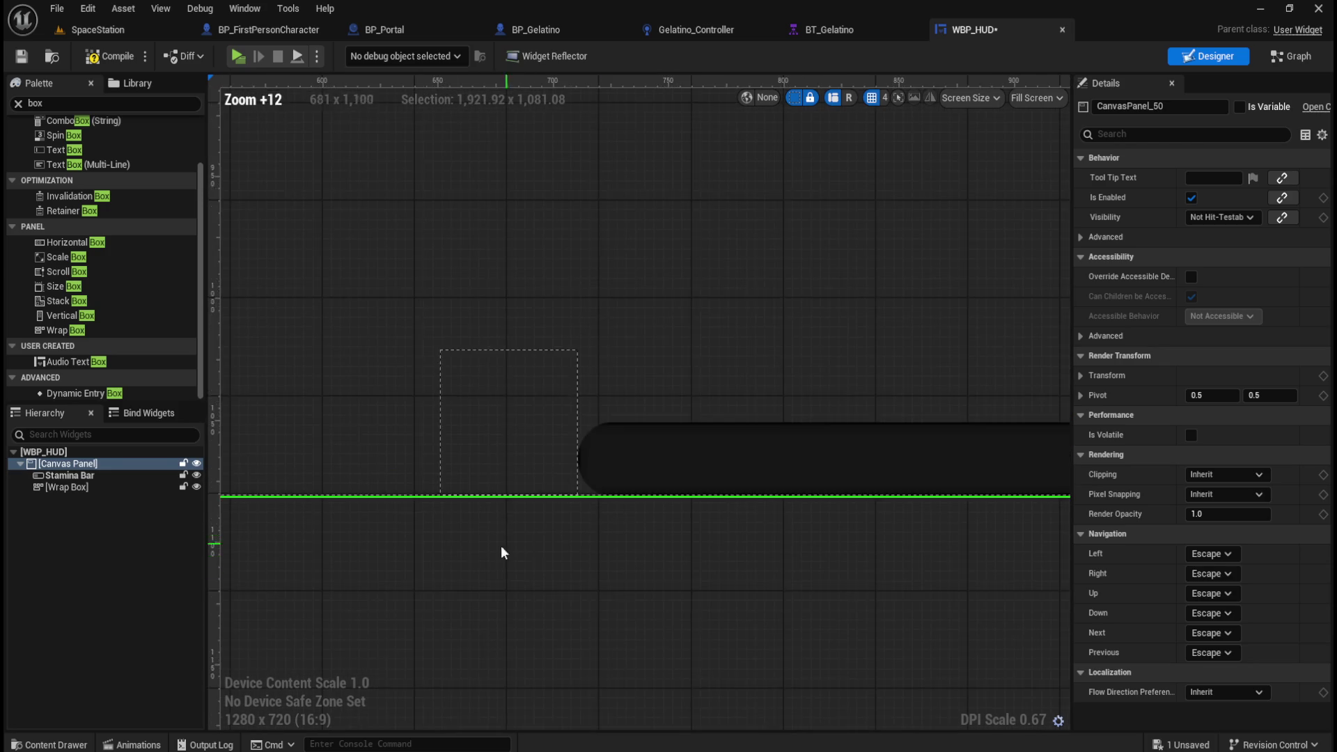
scroll(403, 569, "down", 4)
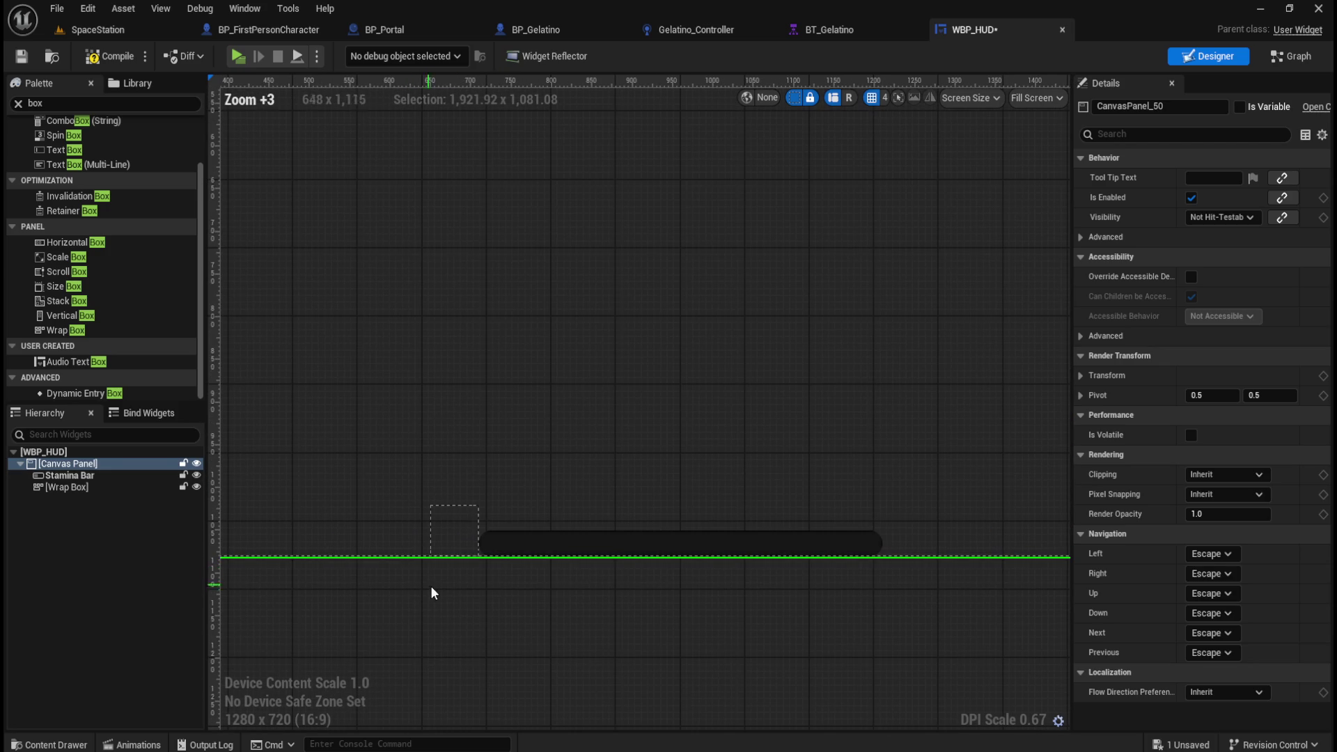
left_click(453, 520)
left_click(494, 519)
left_click(466, 517)
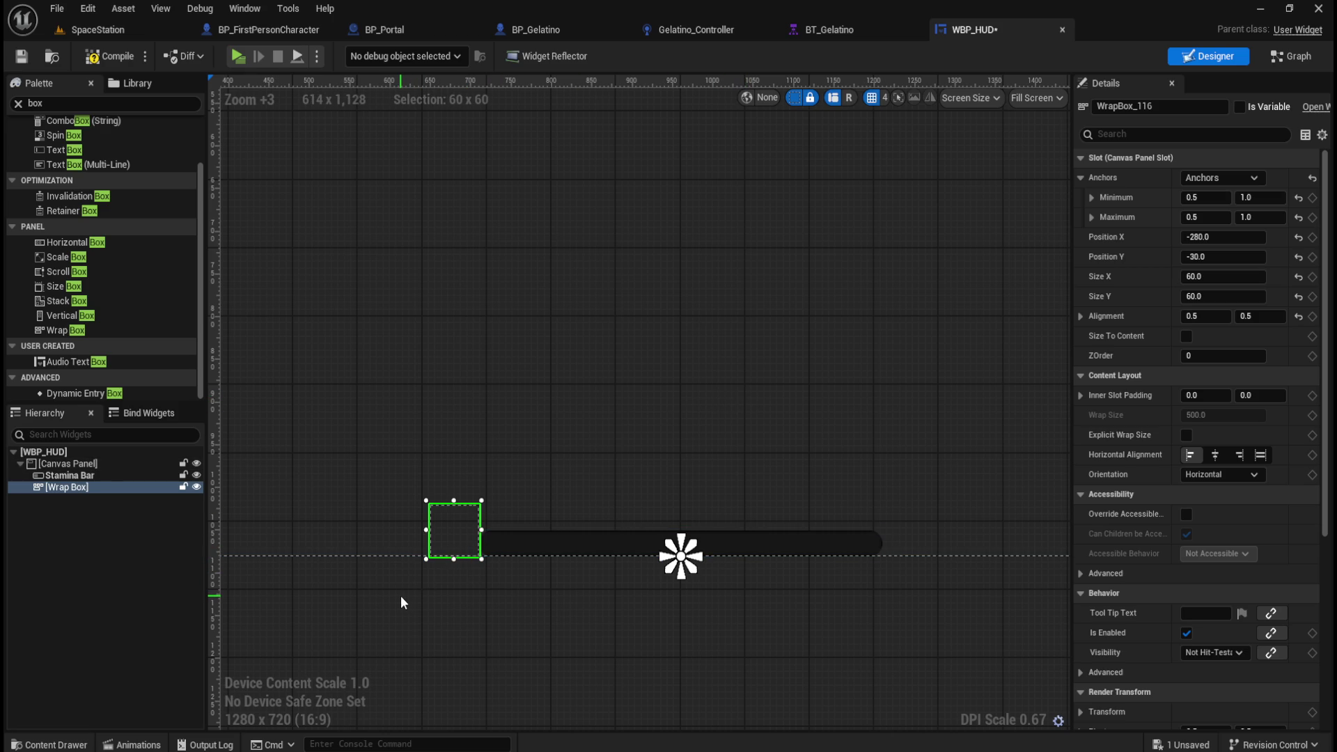
scroll(379, 611, "up", 4)
Step: Enable Explicit Wrap Size on the Wrap Box, with Wrap Size 500
scroll(418, 600, "up", 3)
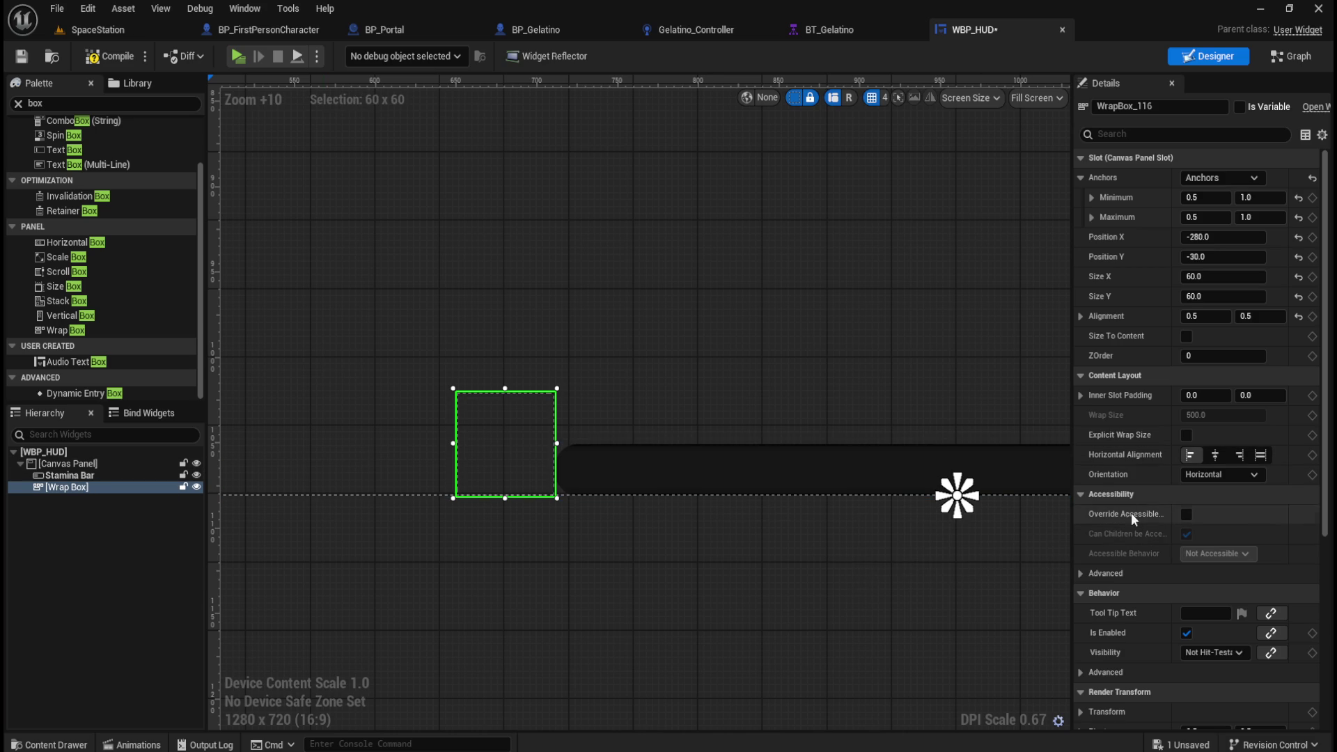
scroll(1135, 527, "down", 3)
scroll(1135, 521, "down", 5)
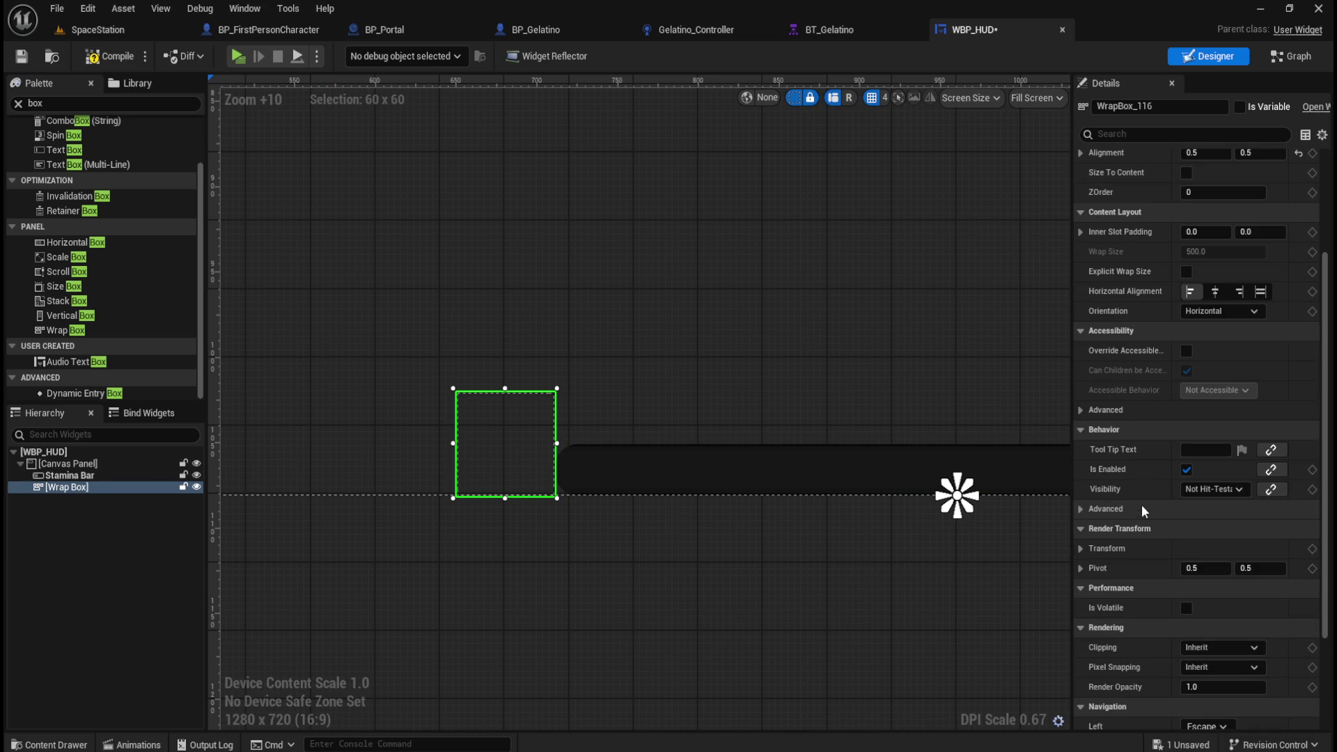
scroll(1148, 473, "up", 4)
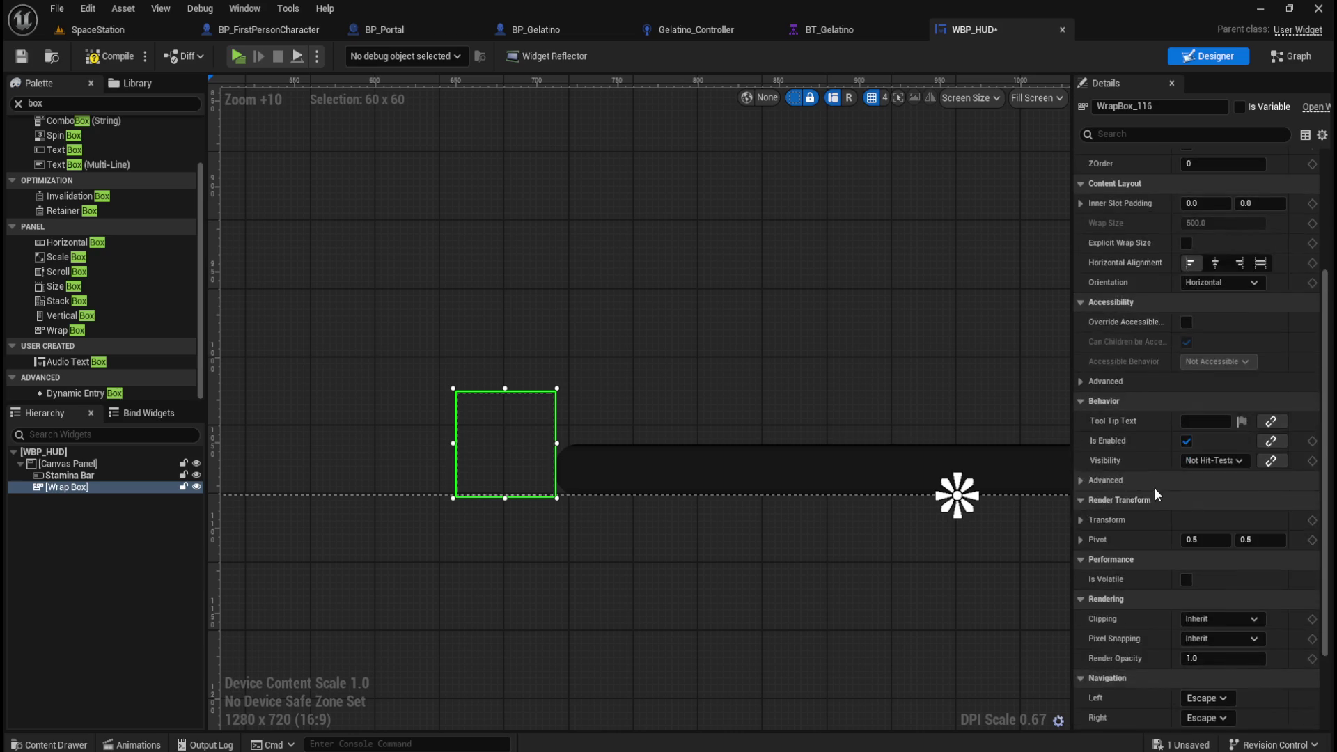
scroll(1153, 526, "up", 4)
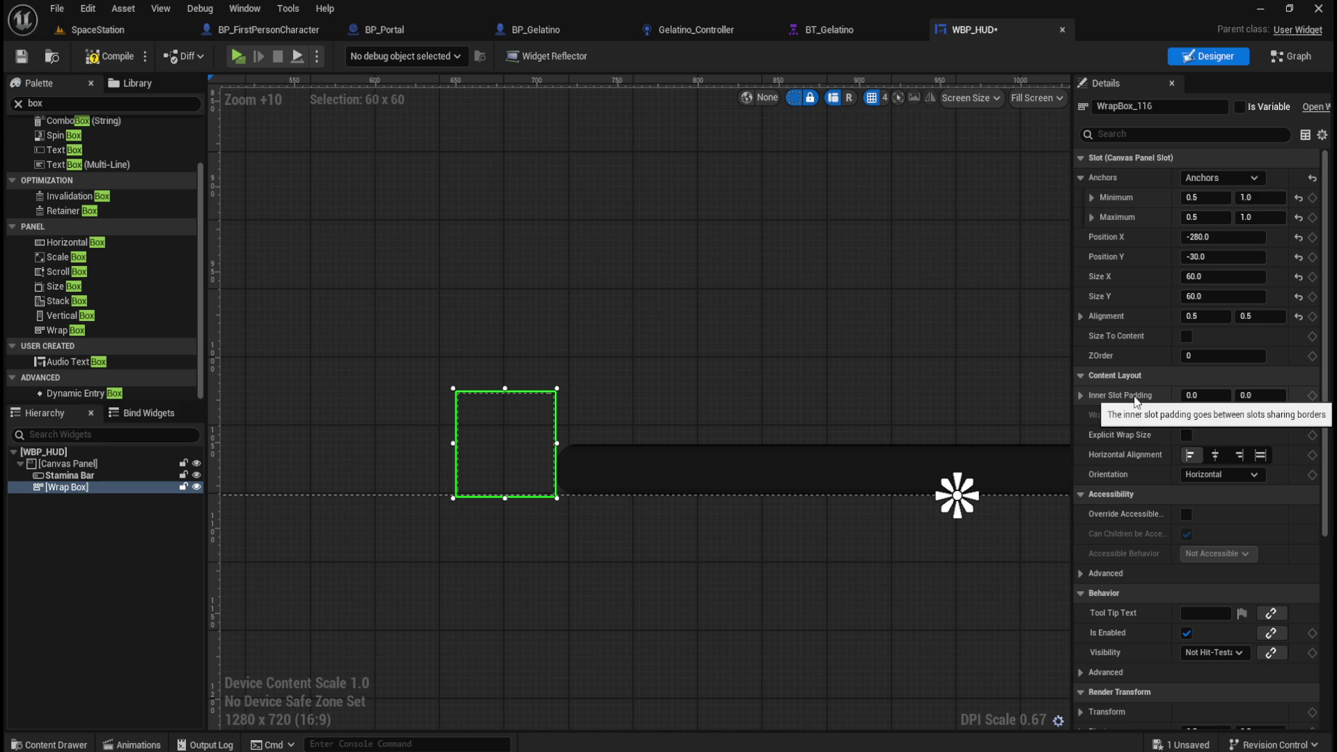
left_click(1082, 396)
left_click(1082, 396)
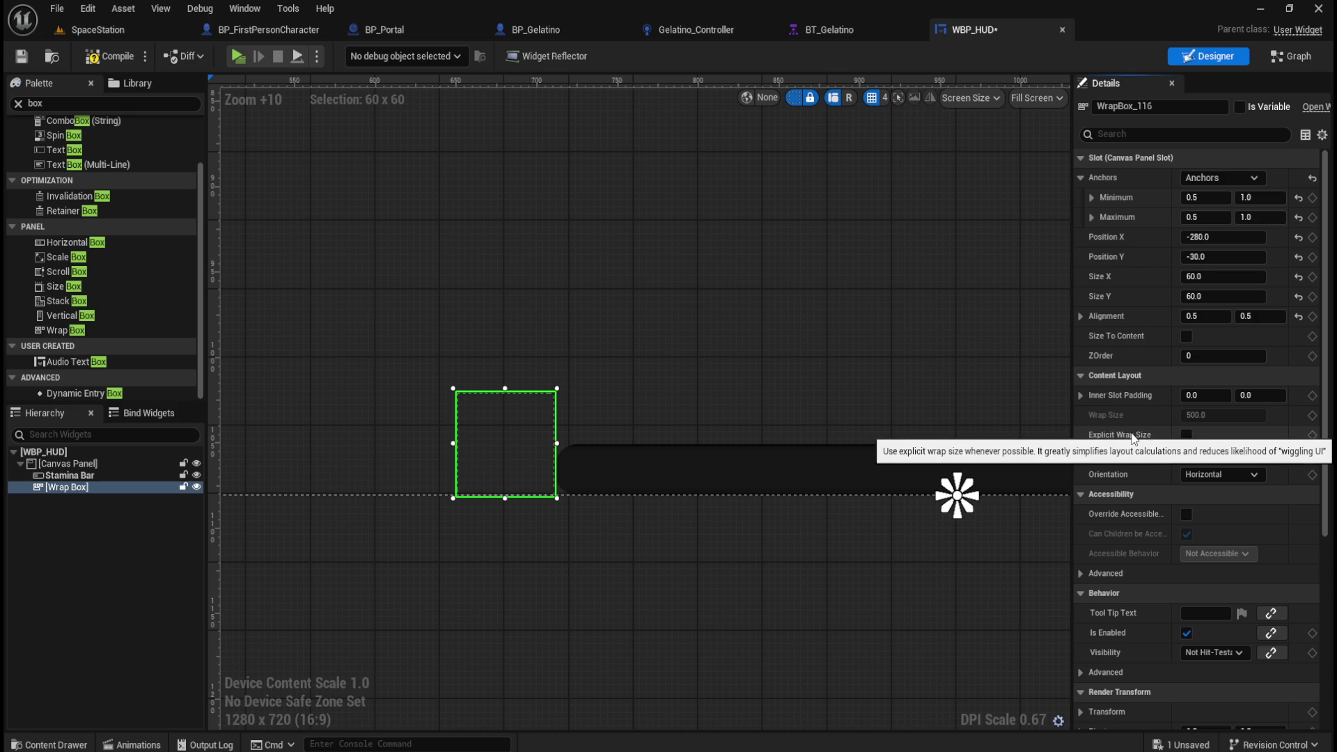
left_click(1183, 436)
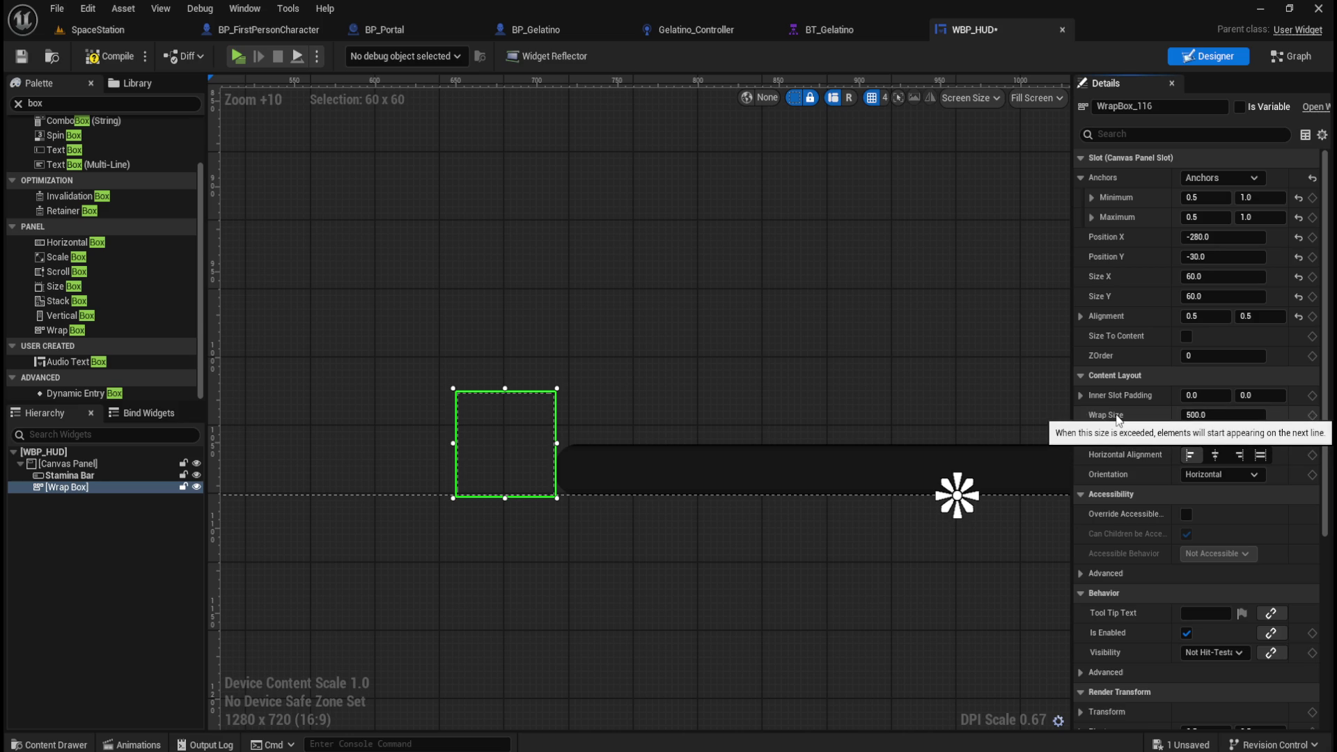
left_click(1250, 416)
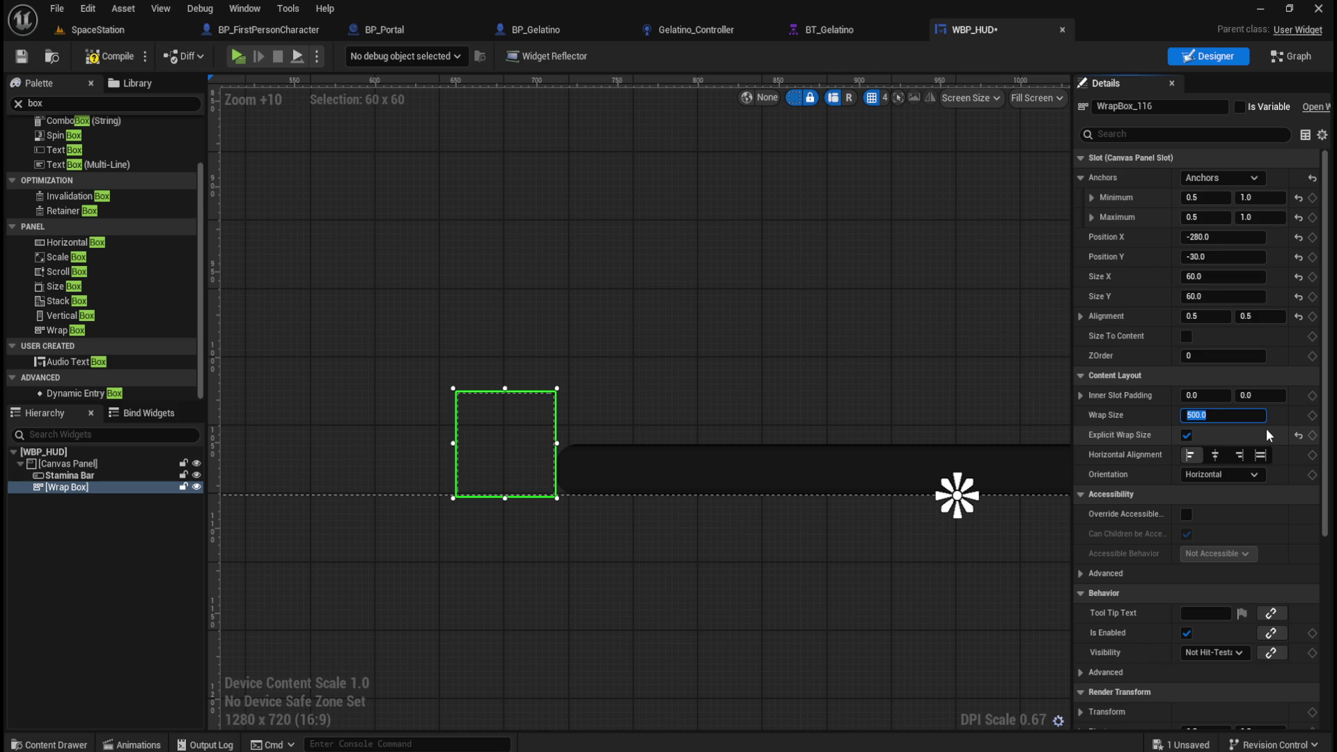
Step: Change the Wrap Box's Wrap Size from 500 to 60 (after trying 30), then compile and save
type("30")
key("Return")
left_click(1298, 415)
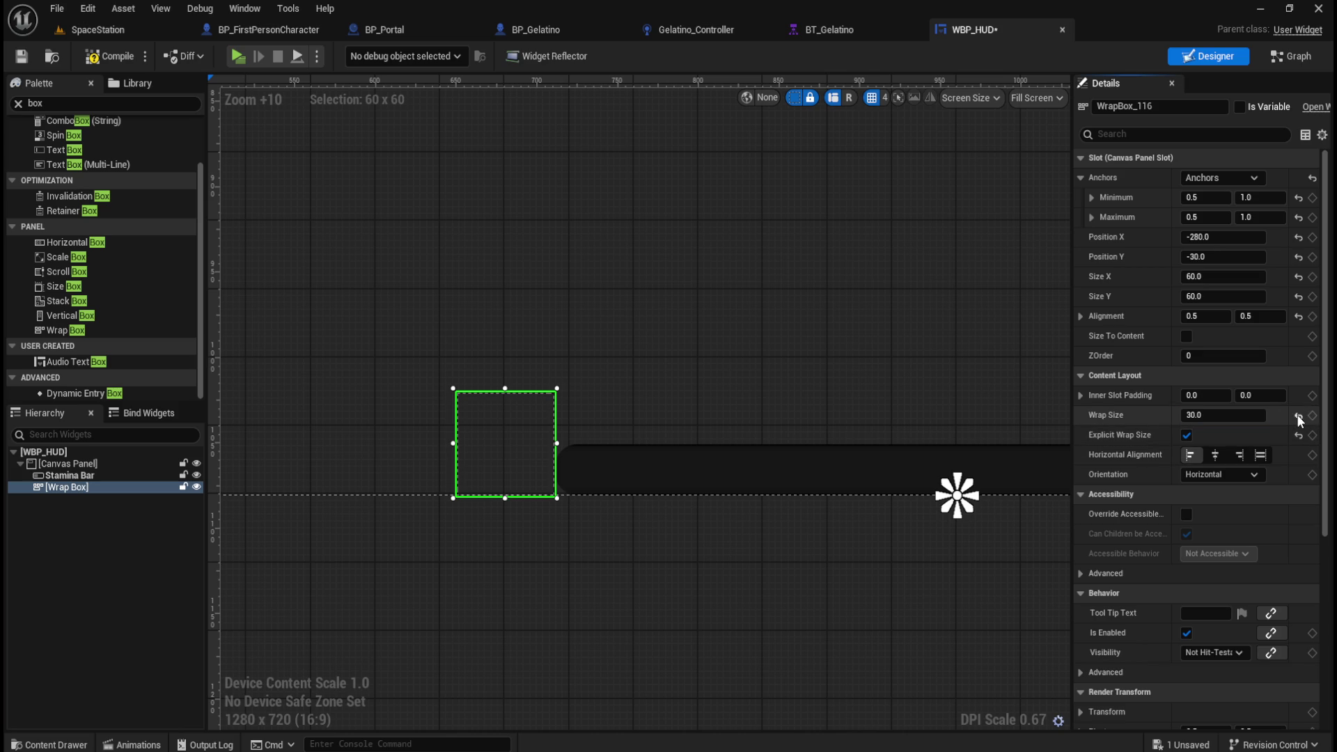
left_click(1248, 418)
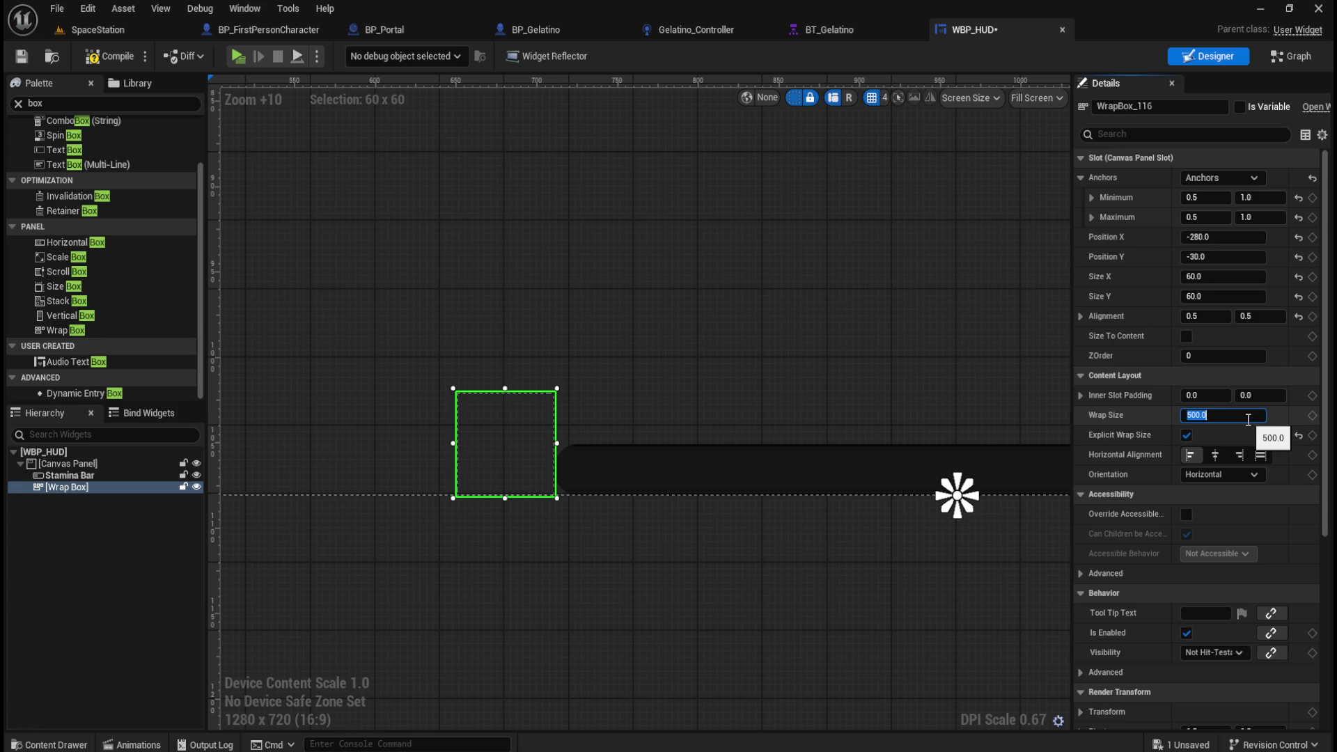
type("30")
key("Return")
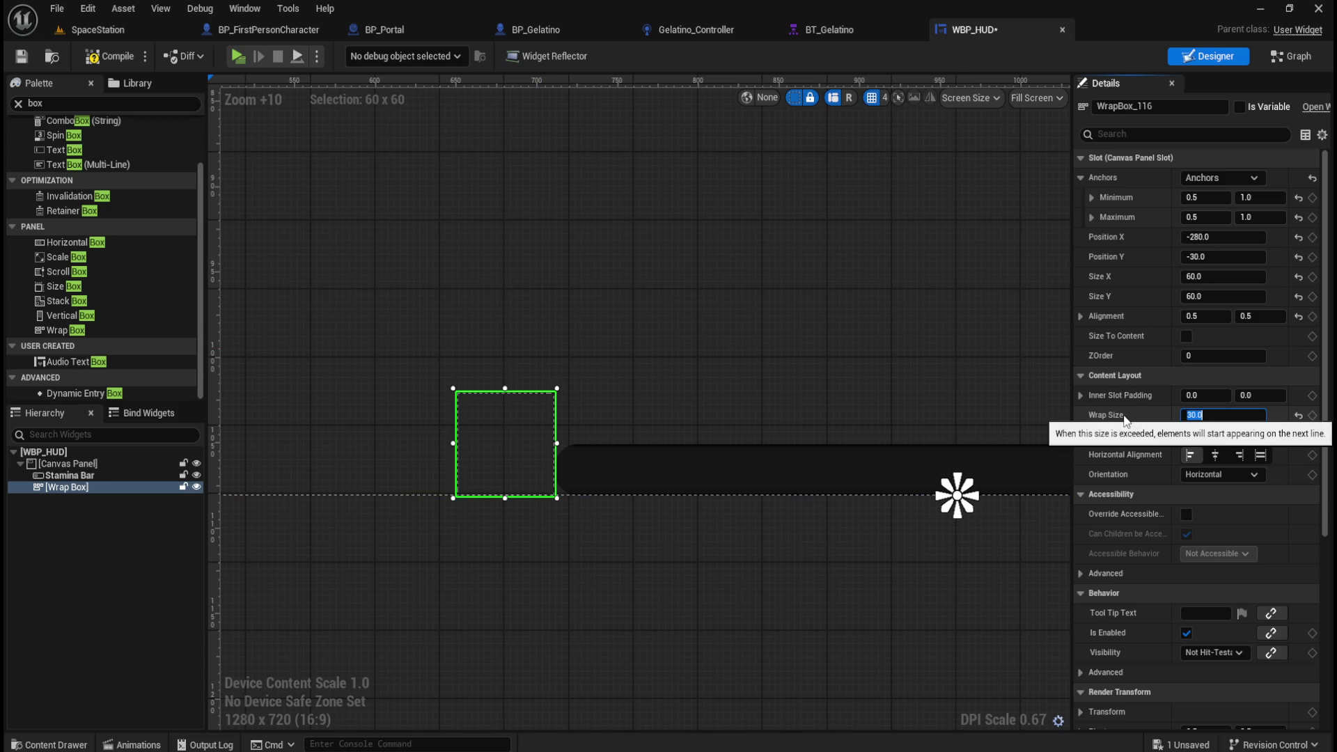
type("60")
key("Return")
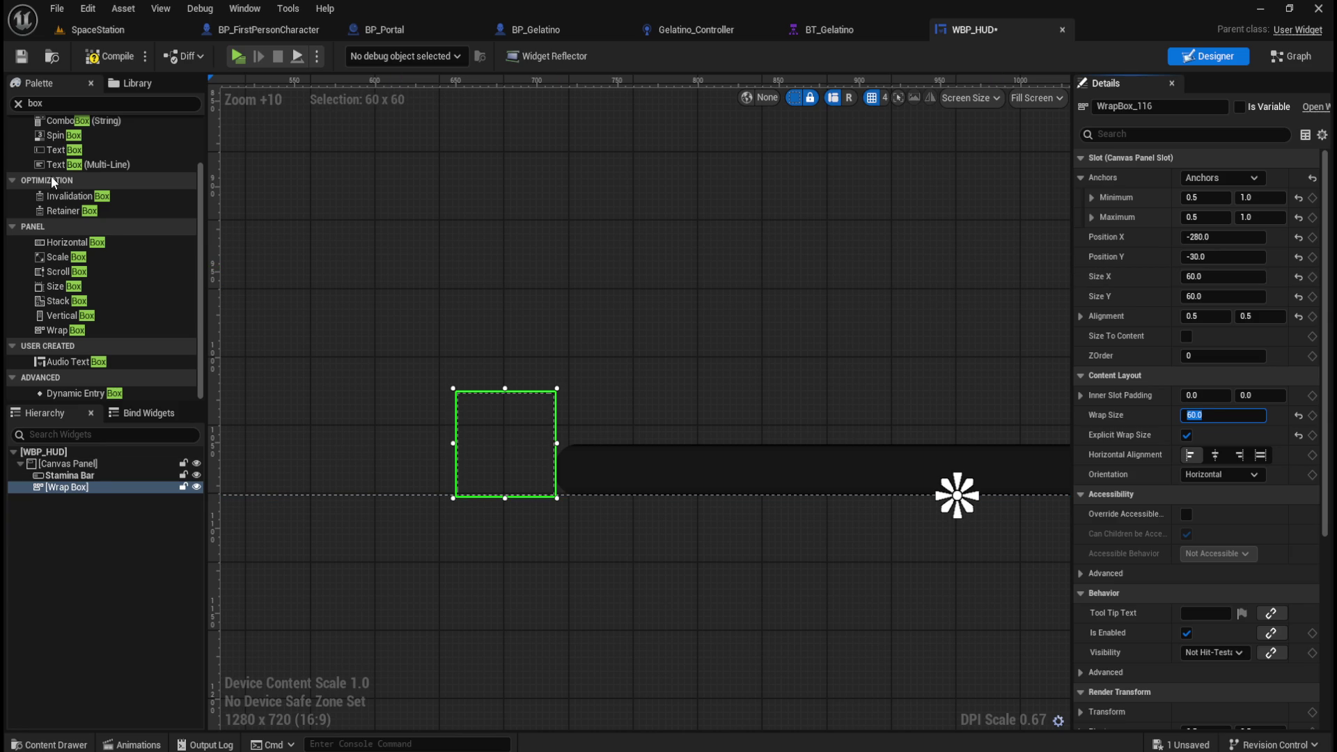
left_click(114, 56)
Step: Compile the HUD and drag an Image widget from the Palette into the Hierarchy
left_click(21, 56)
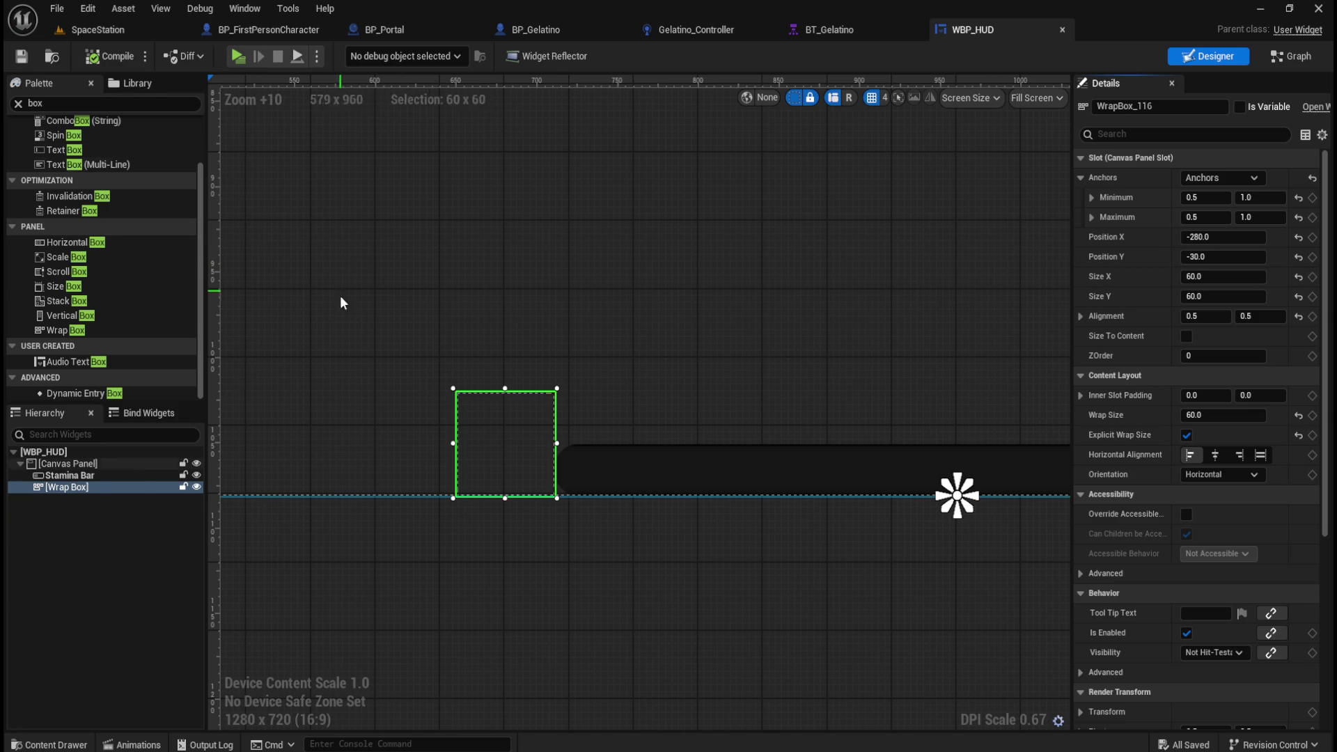
left_click(19, 104)
type("image")
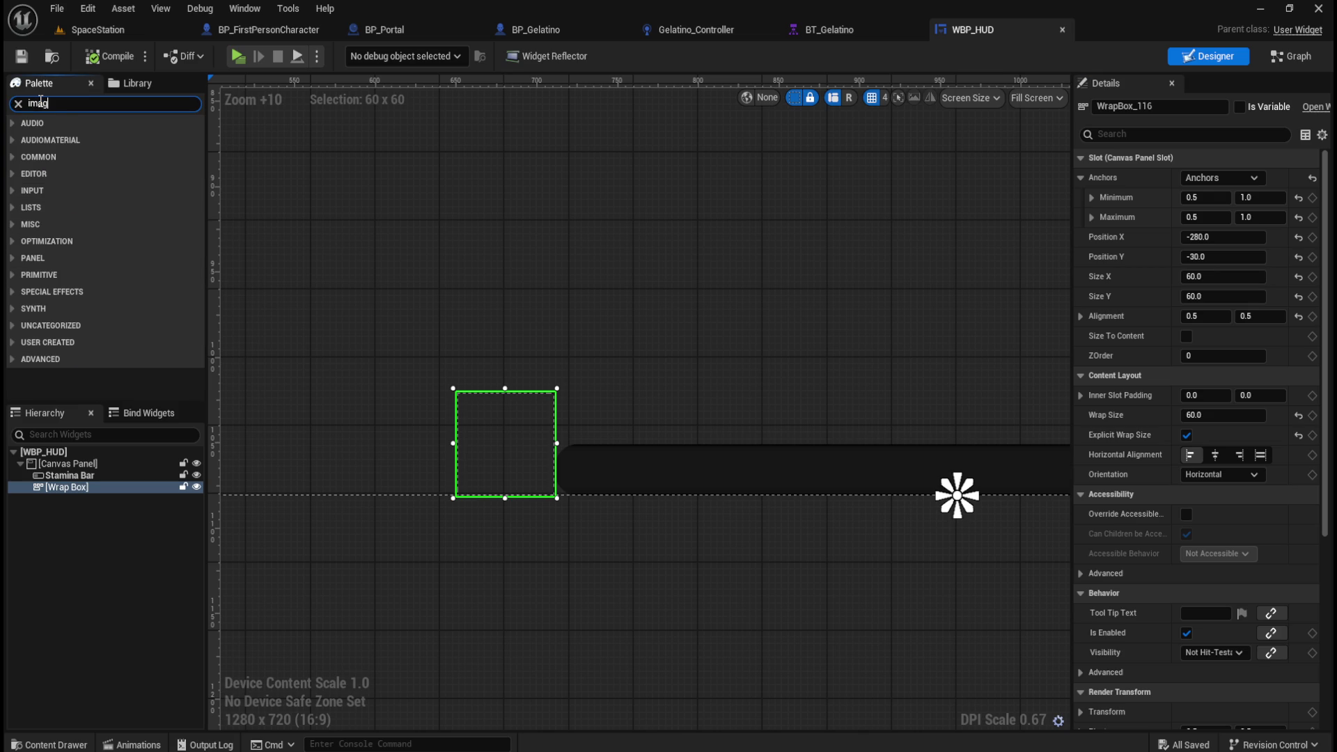
mouse_move(52, 141)
left_mouse_down()
mouse_move(130, 445)
mouse_move(81, 491)
left_mouse_up()
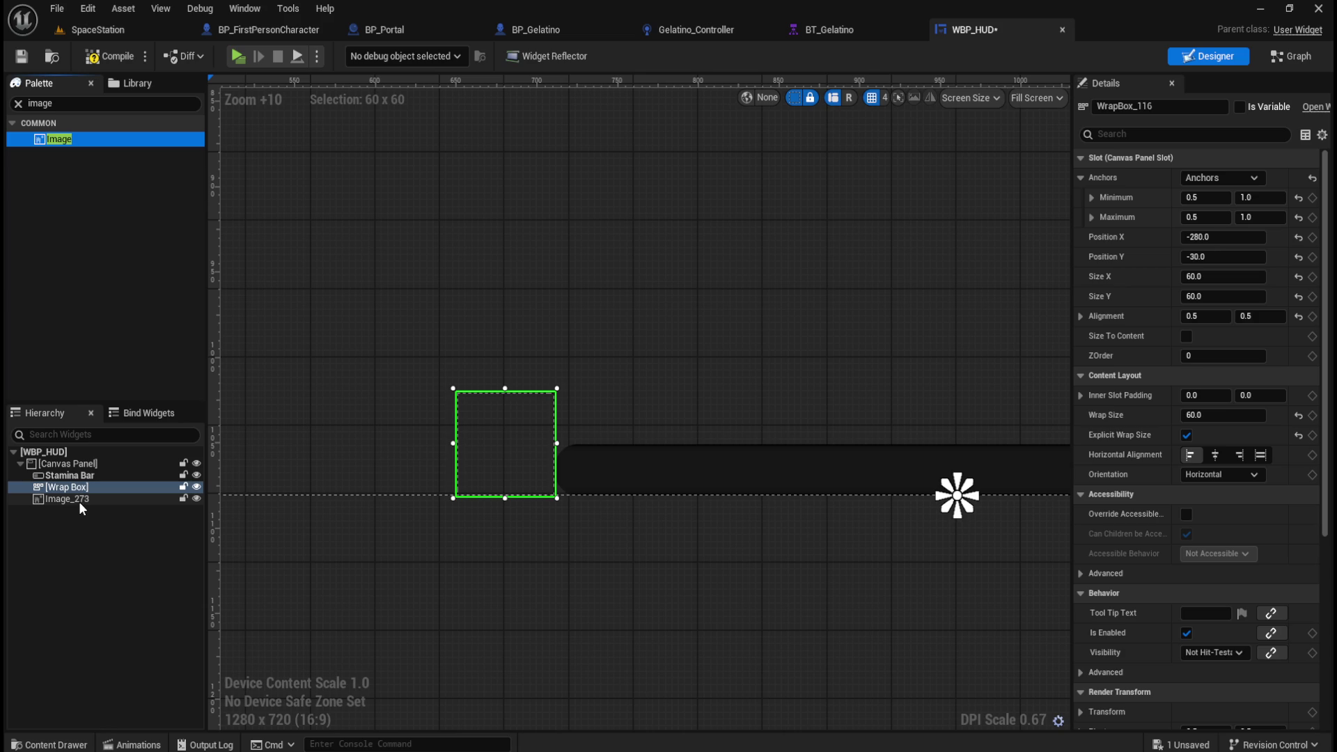
Step: Give Image_273 a 60x60 size and anchor it to the bottom centre
left_click(78, 499)
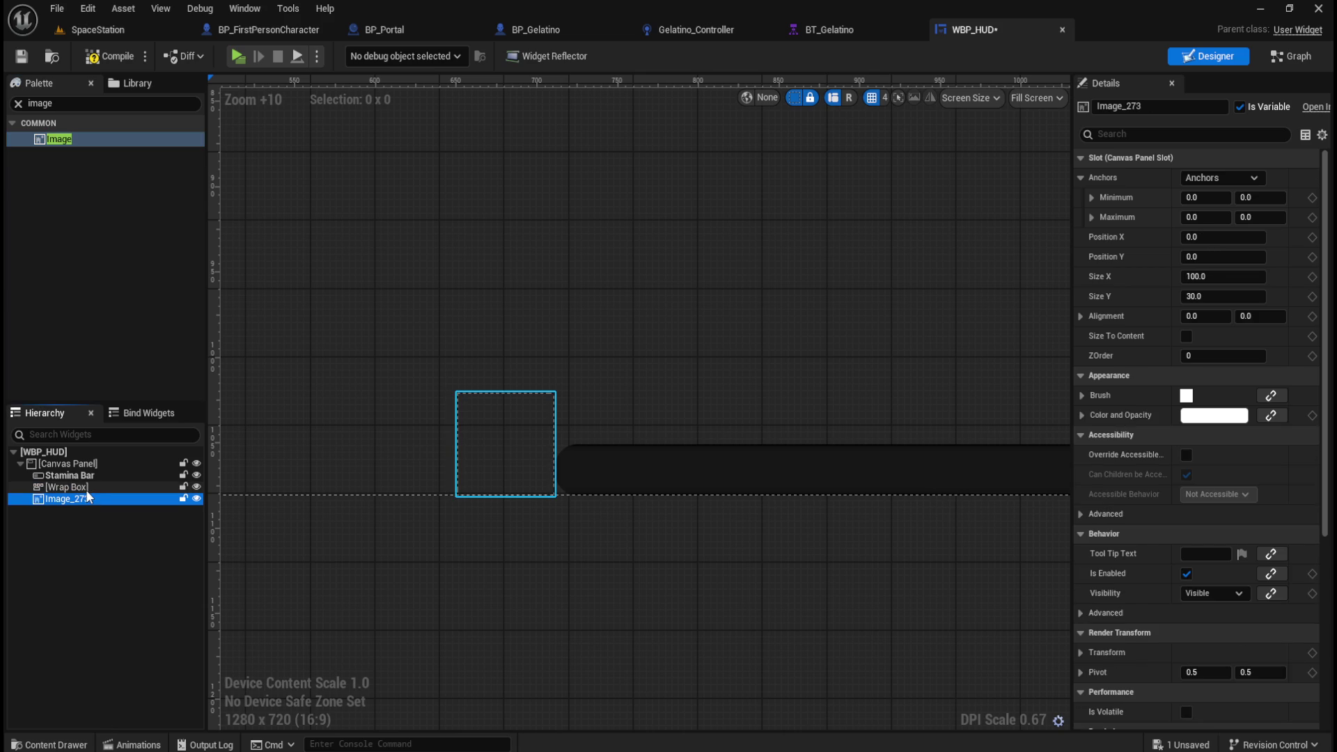
left_click(83, 488)
left_click(78, 498)
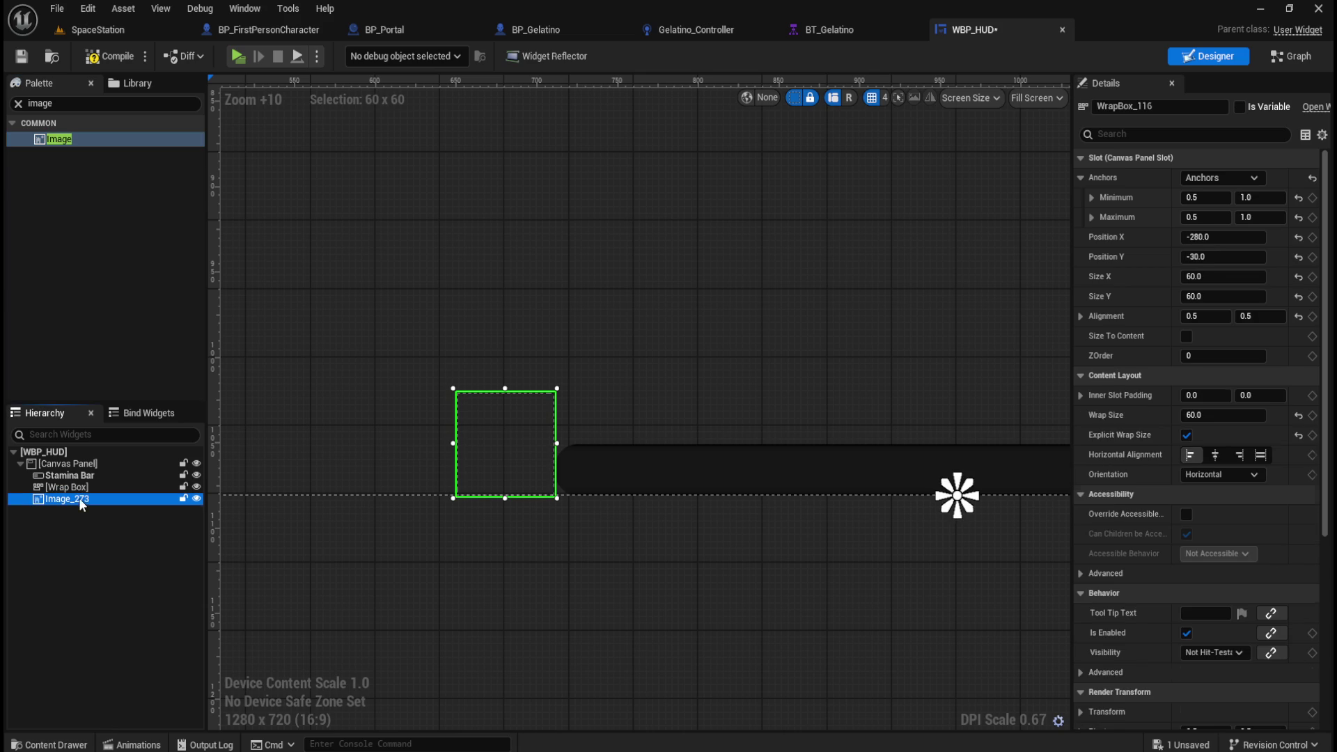
left_click(1223, 283)
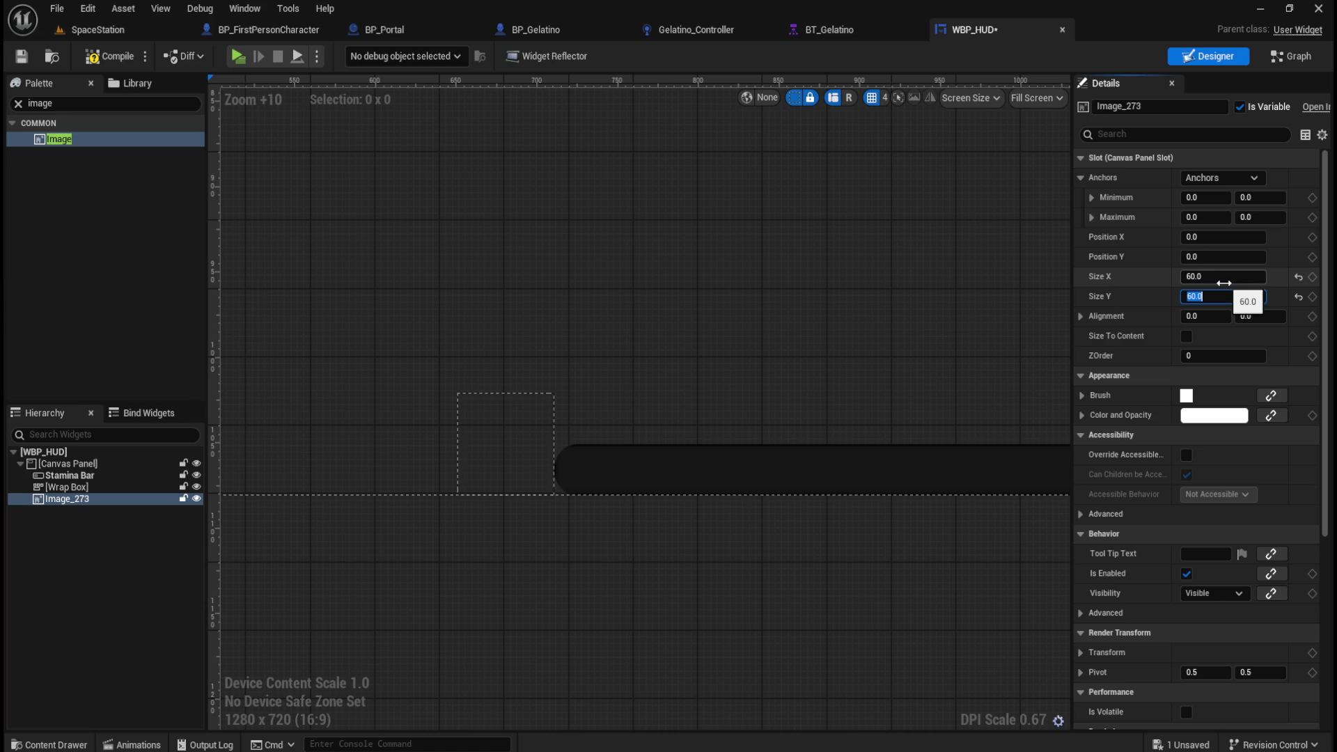
left_click(1222, 178)
left_click(1212, 317)
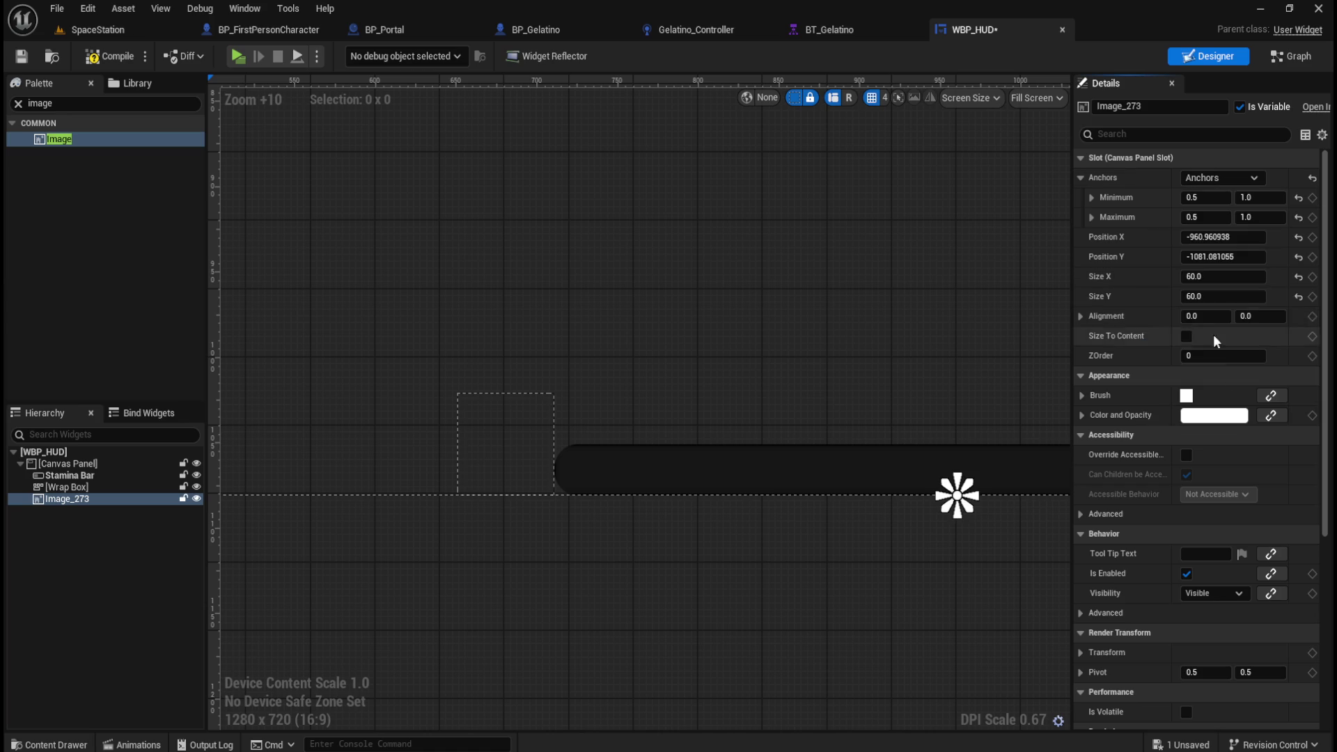
Step: Reset the image's position to zero and set its alignment to 0.5, 0.5
left_click(1298, 238)
left_click(1298, 257)
left_click(1207, 315)
type("0.5")
key("Tab")
type("0.5")
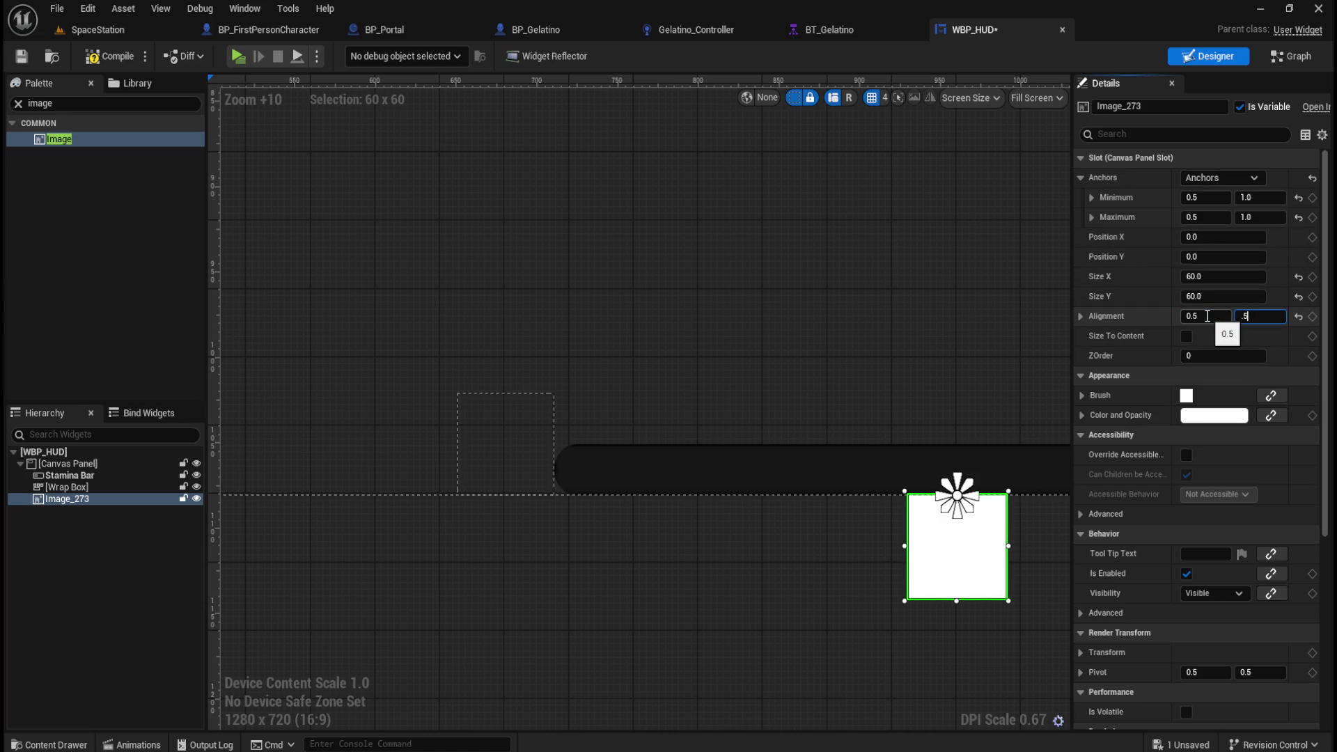
key("Return")
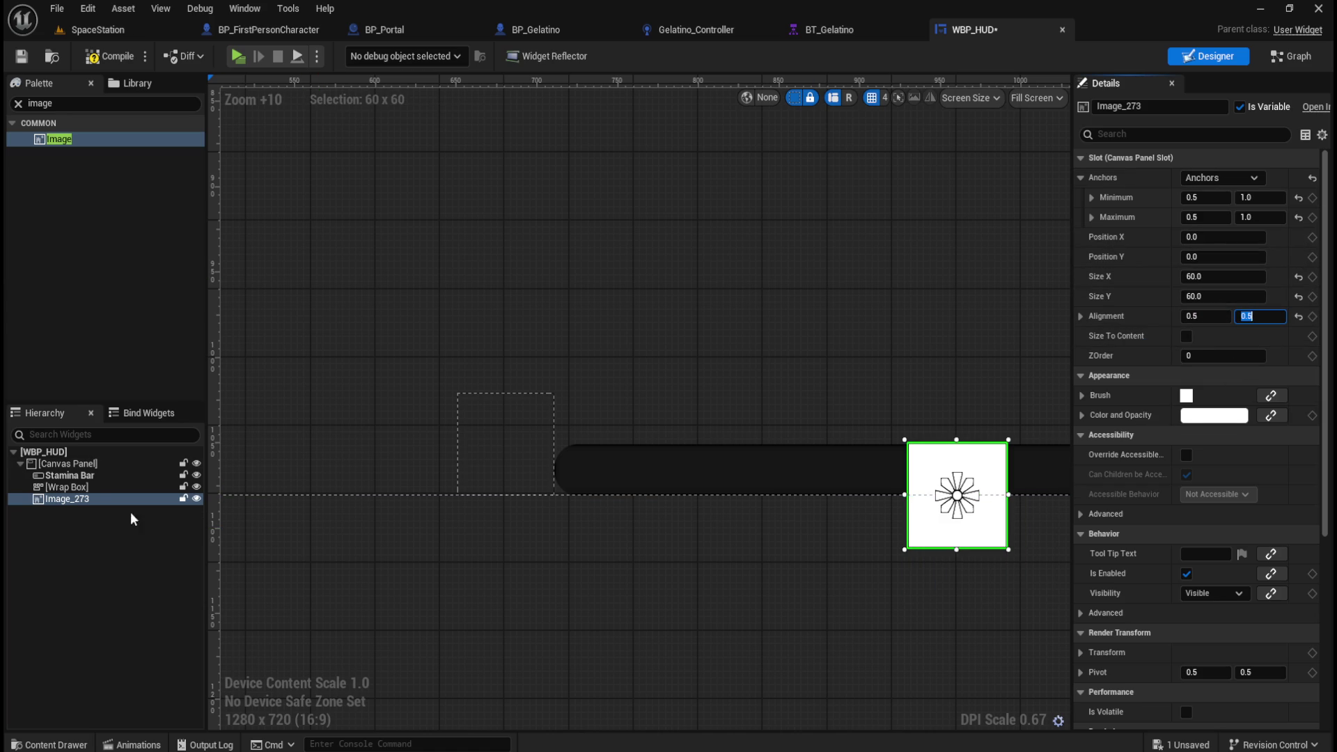
Step: Position Image_273 at X -280, Y -30, matching the Wrap Box's spot
left_click(81, 491)
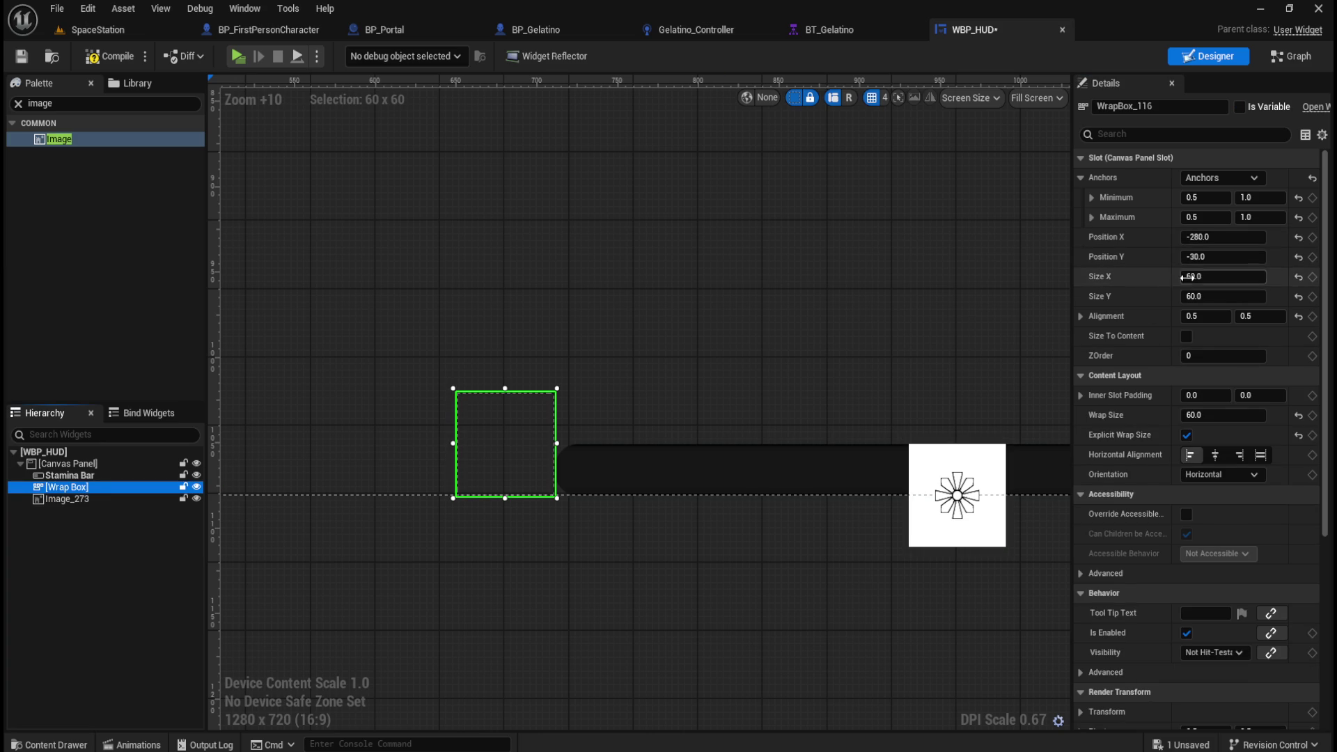
left_click(96, 498)
left_click(1207, 256)
type("-30")
key("Return")
left_click(55, 491)
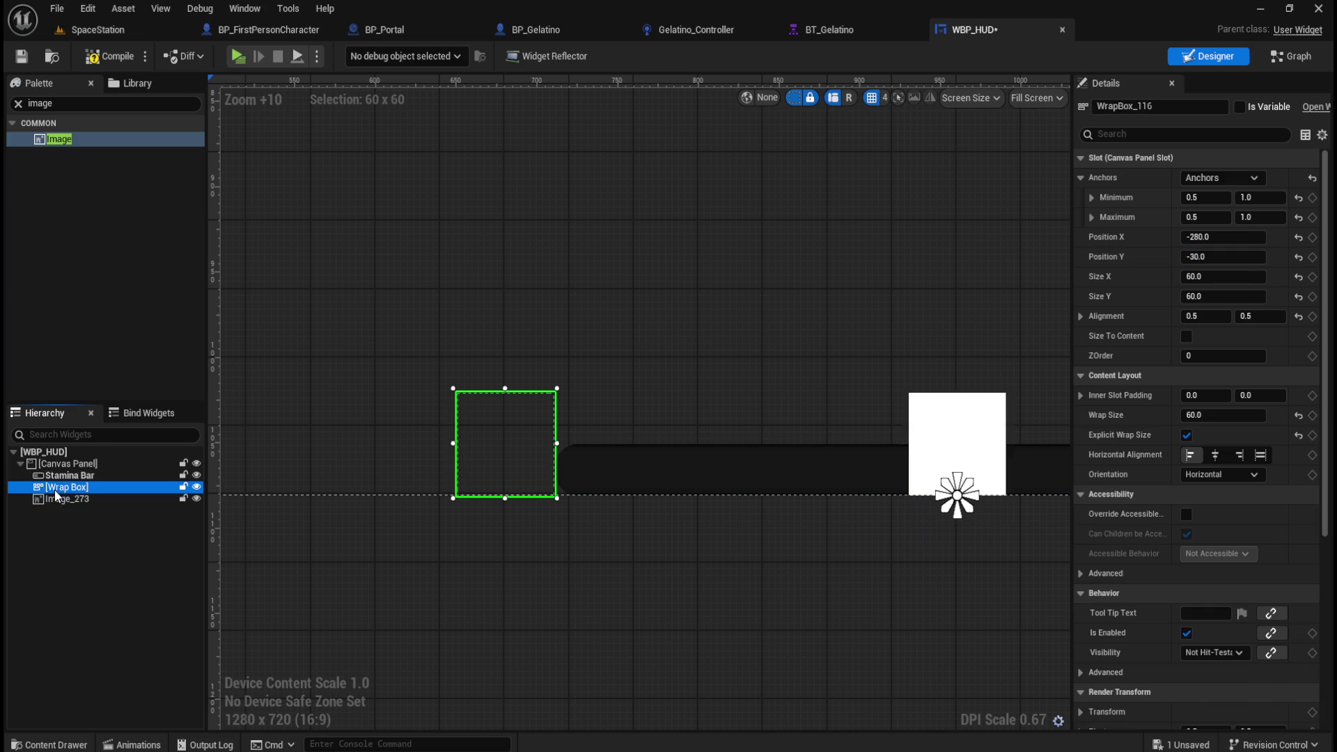
left_click(73, 500)
left_click(1191, 237)
type("-280")
key("Return")
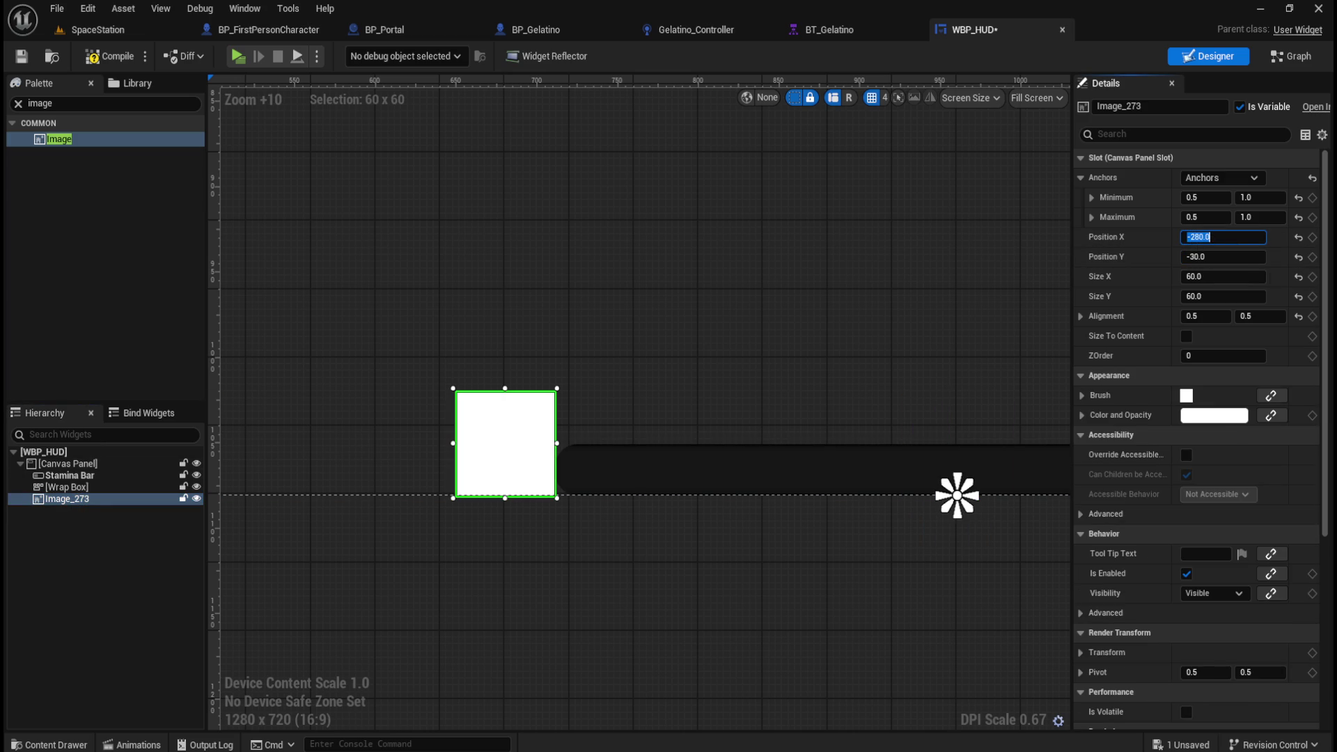
left_click(1209, 417)
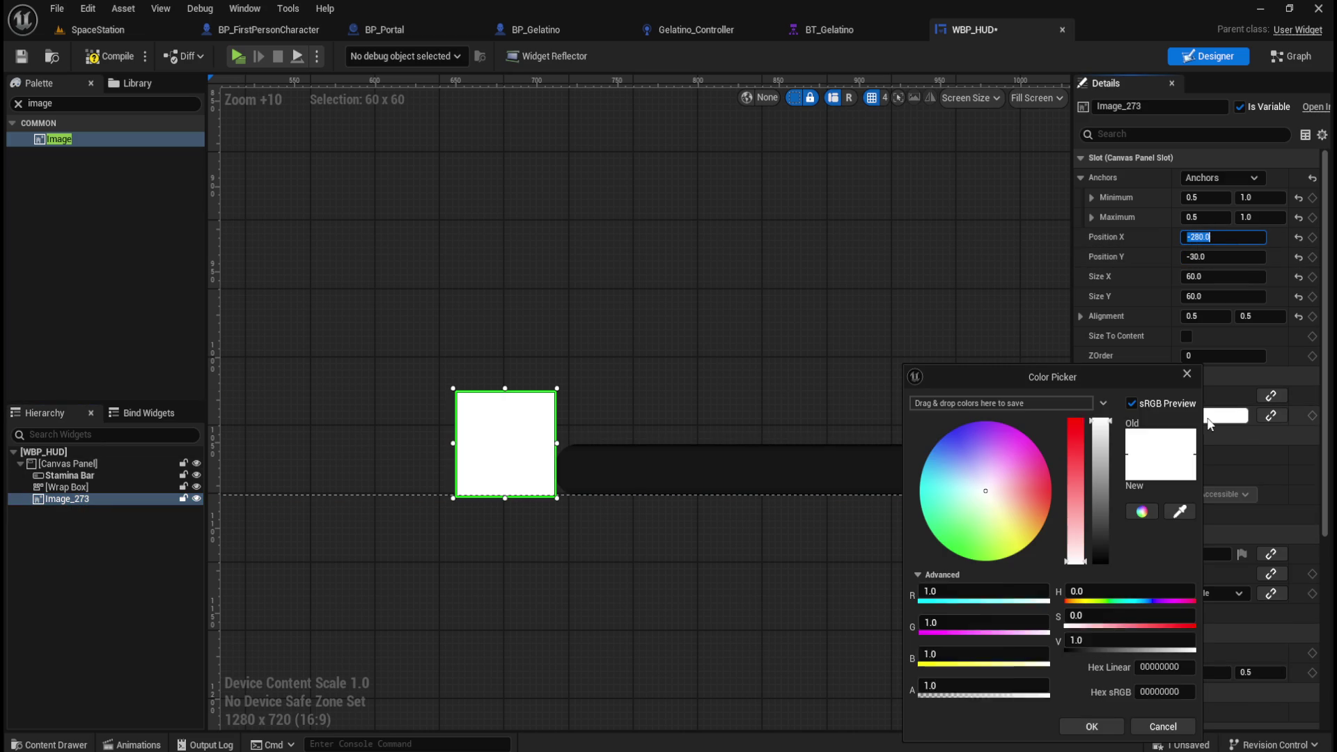
Step: Tint the image dark grey and move the Wrap Box below Image_273 in the hierarchy
left_click_drag(1100, 422, 1087, 555)
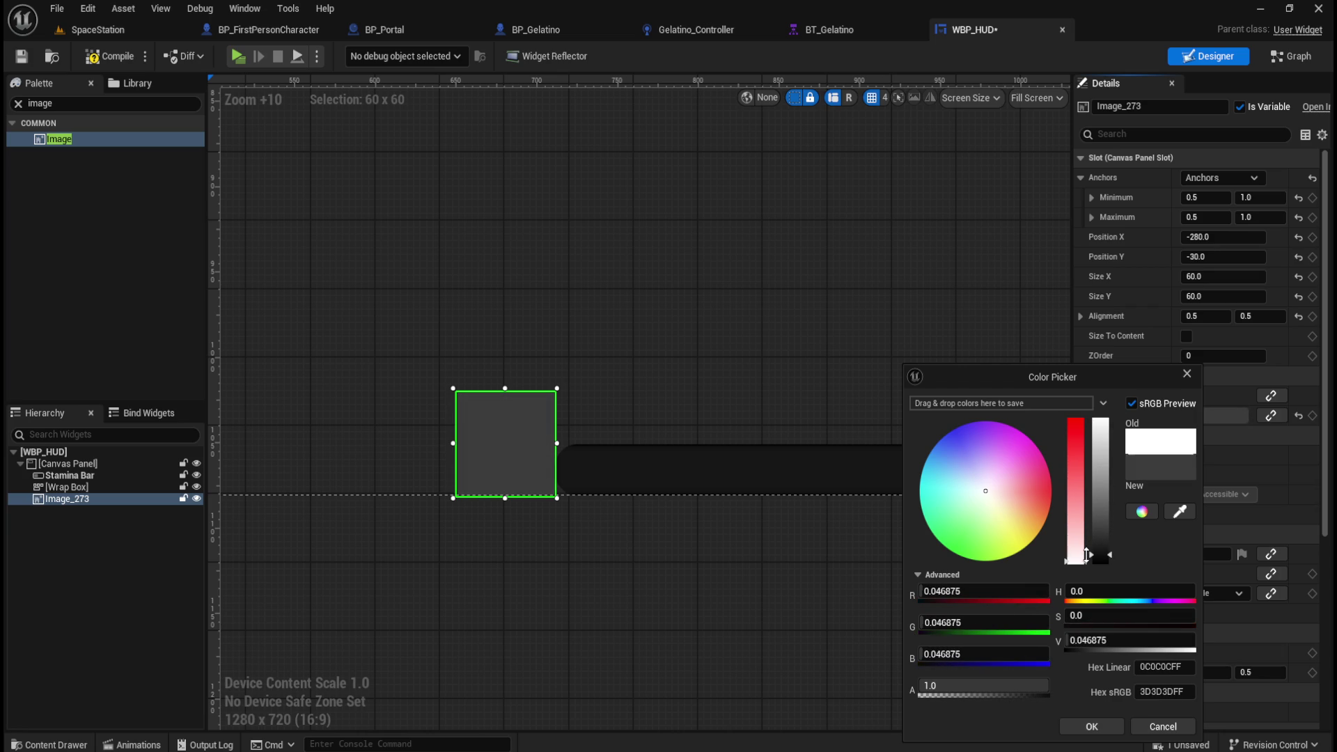
left_click(1092, 726)
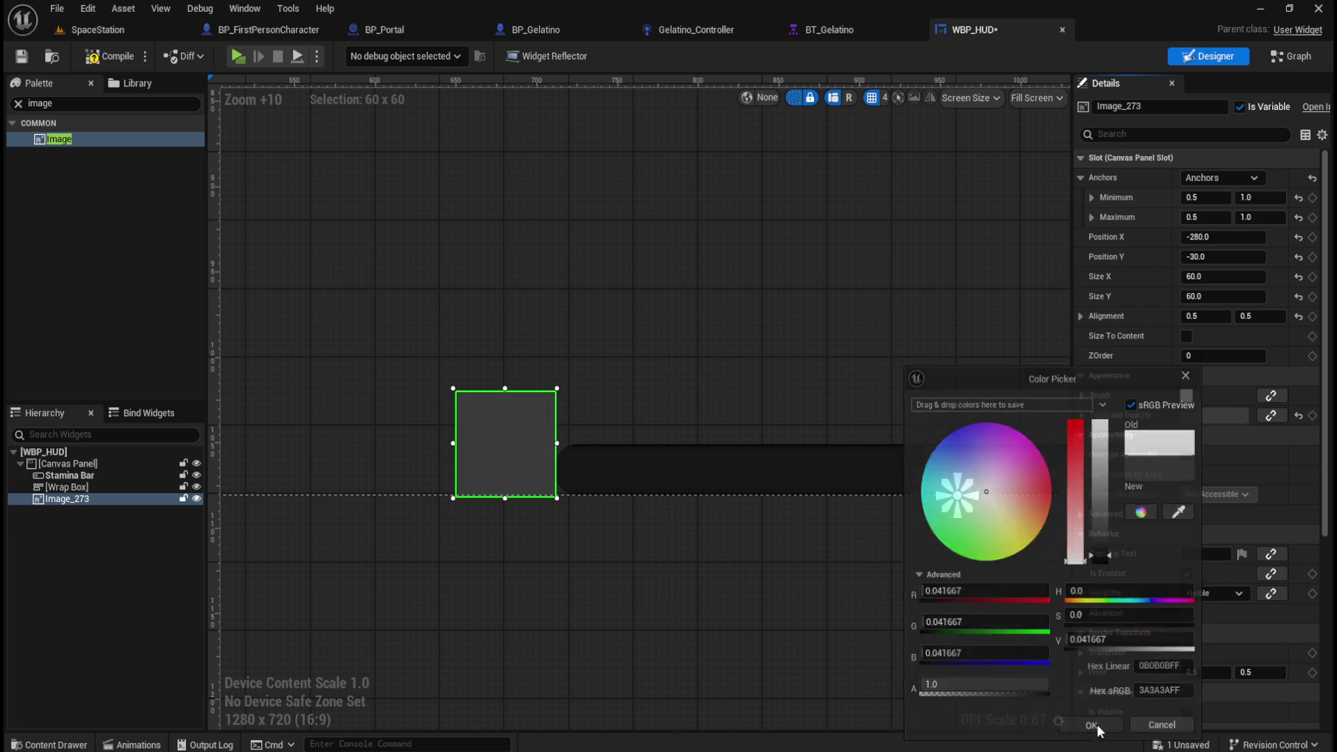
left_click(100, 605)
scroll(541, 486, "up", 4)
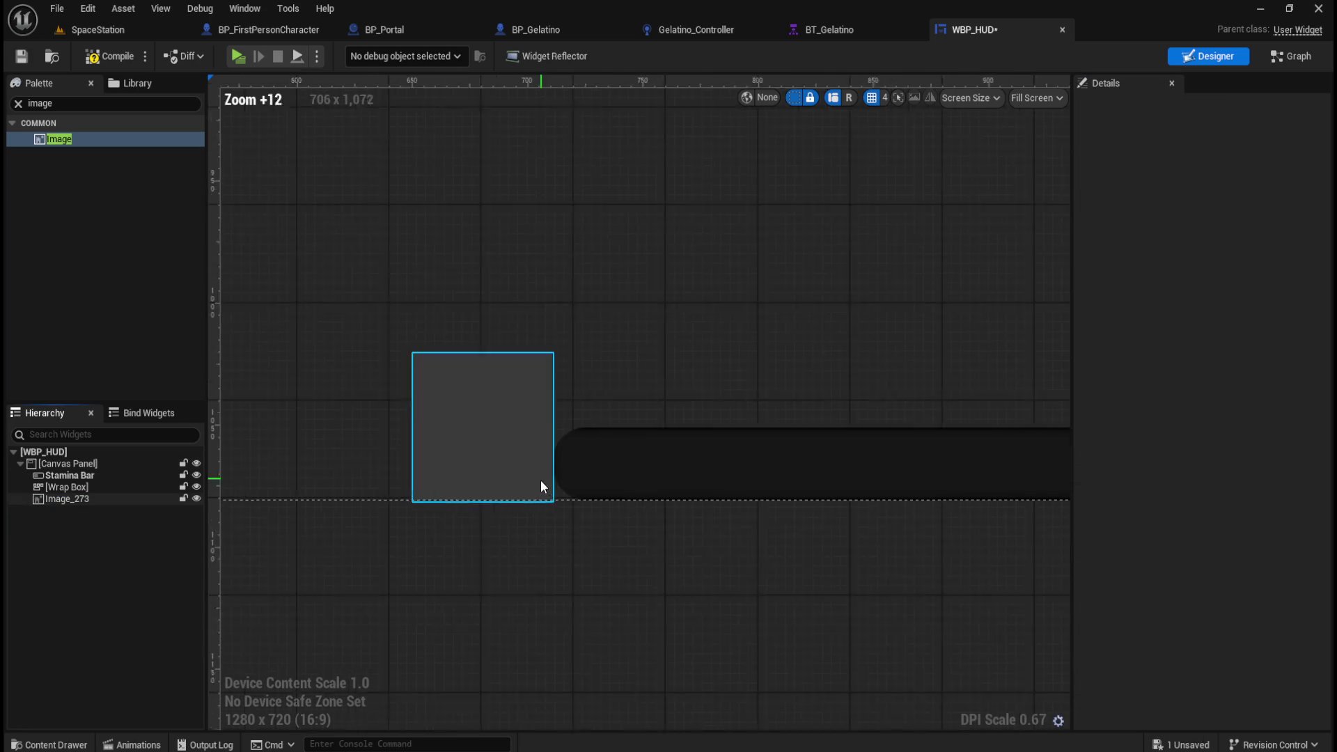
left_click(56, 502)
key("Up")
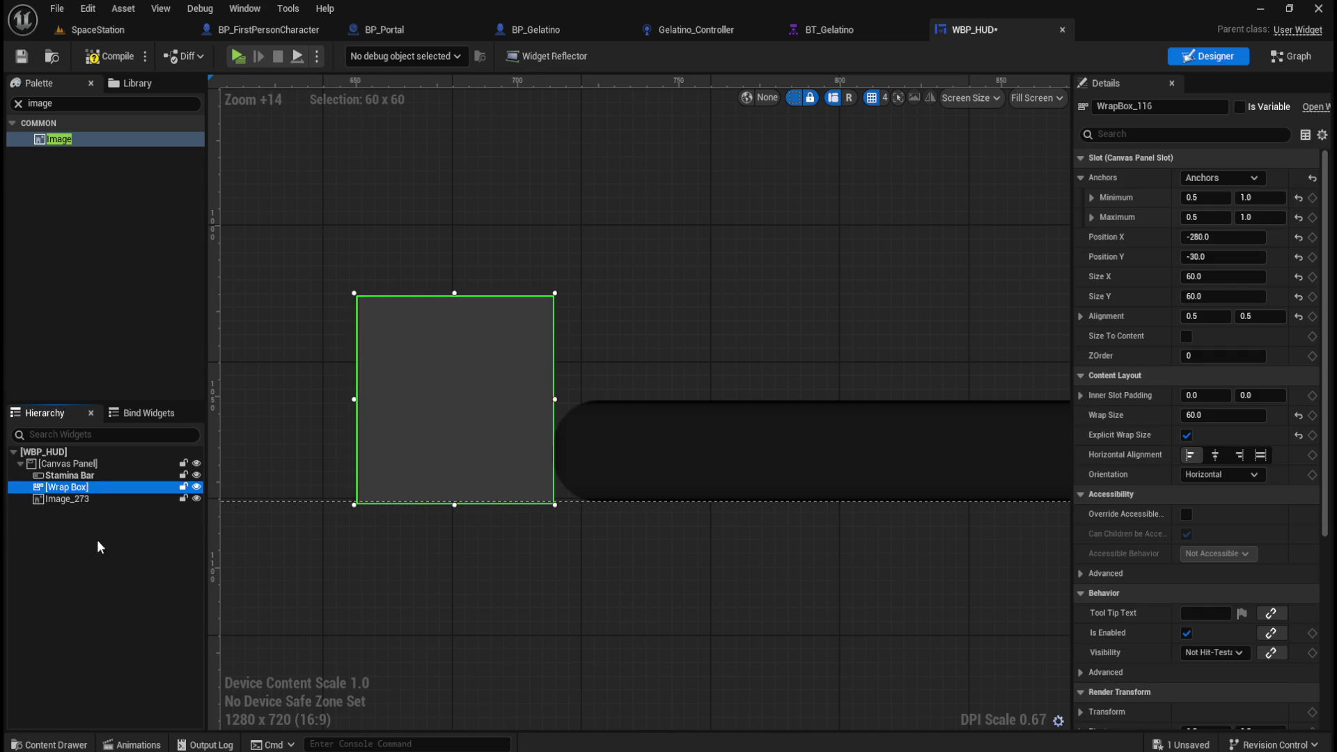
left_click_drag(74, 488, 76, 501)
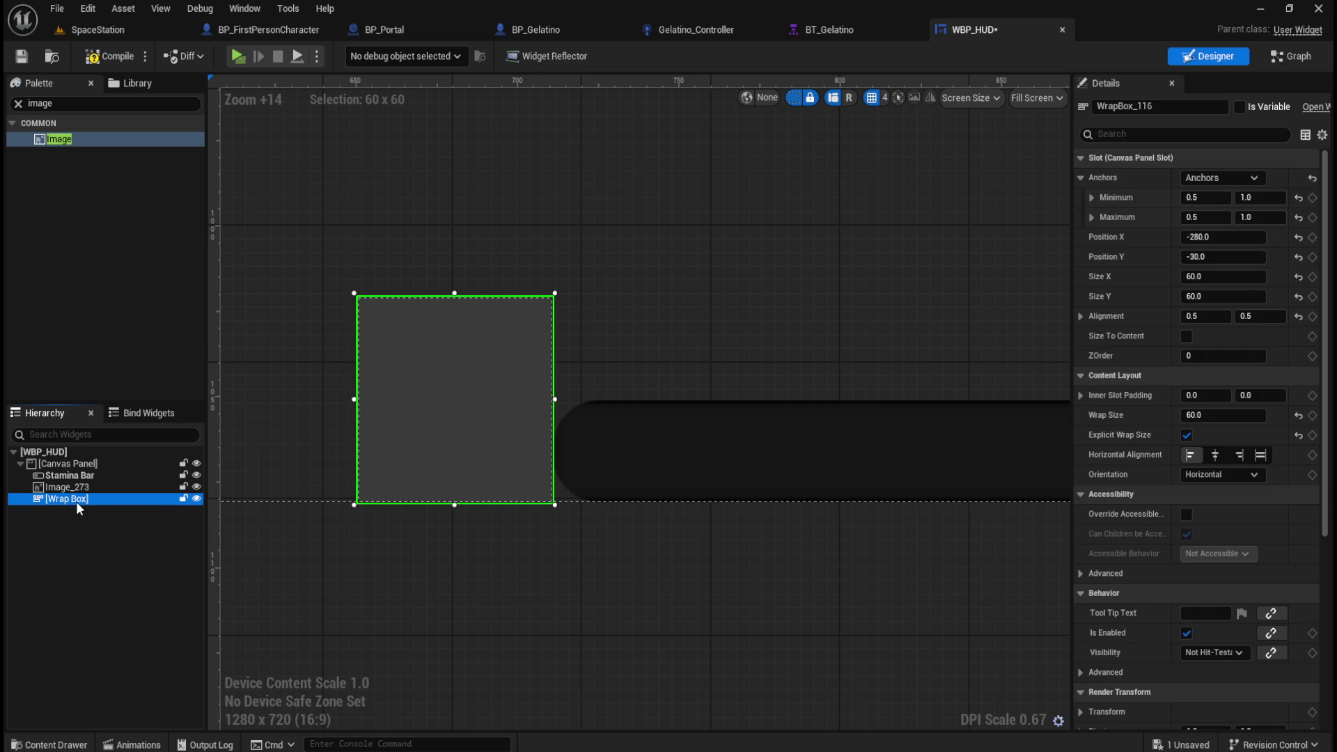
Step: Compile and save WBP_HUD and launch the play preview
left_click(110, 55)
left_click(21, 56)
left_click(238, 56)
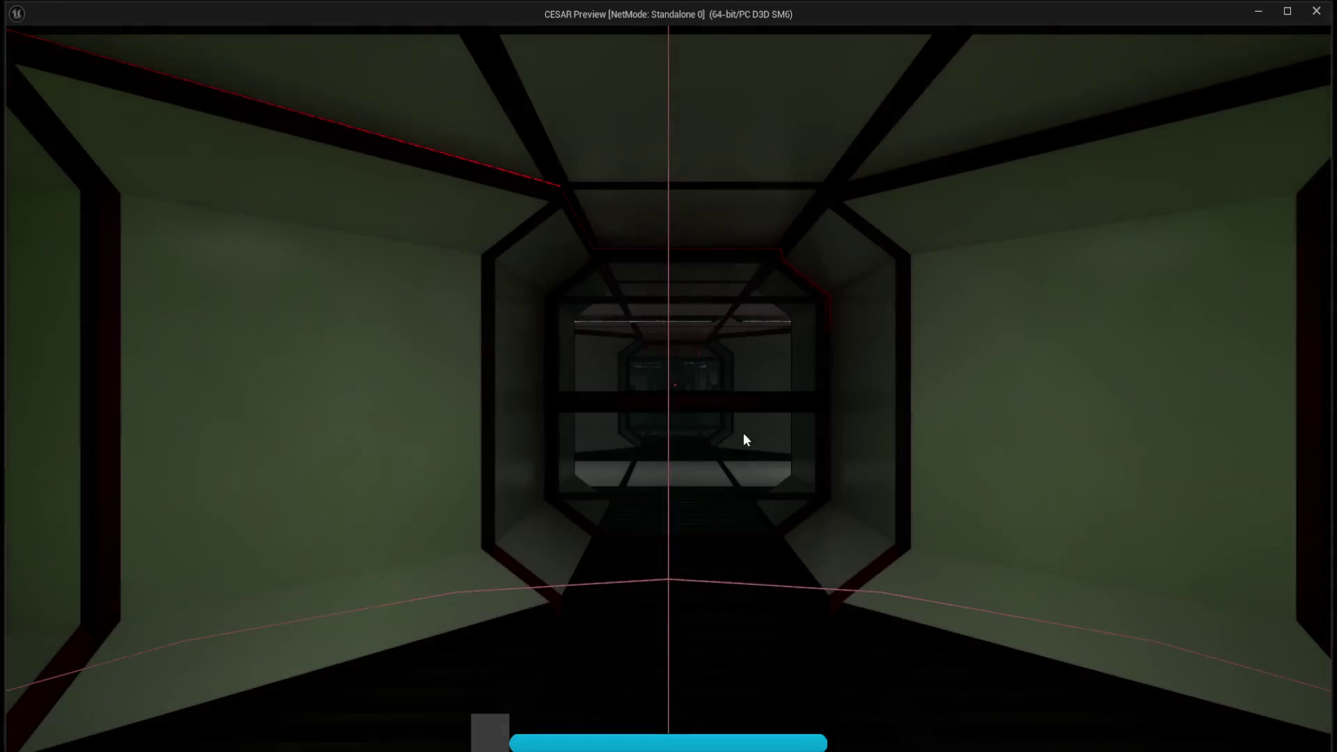
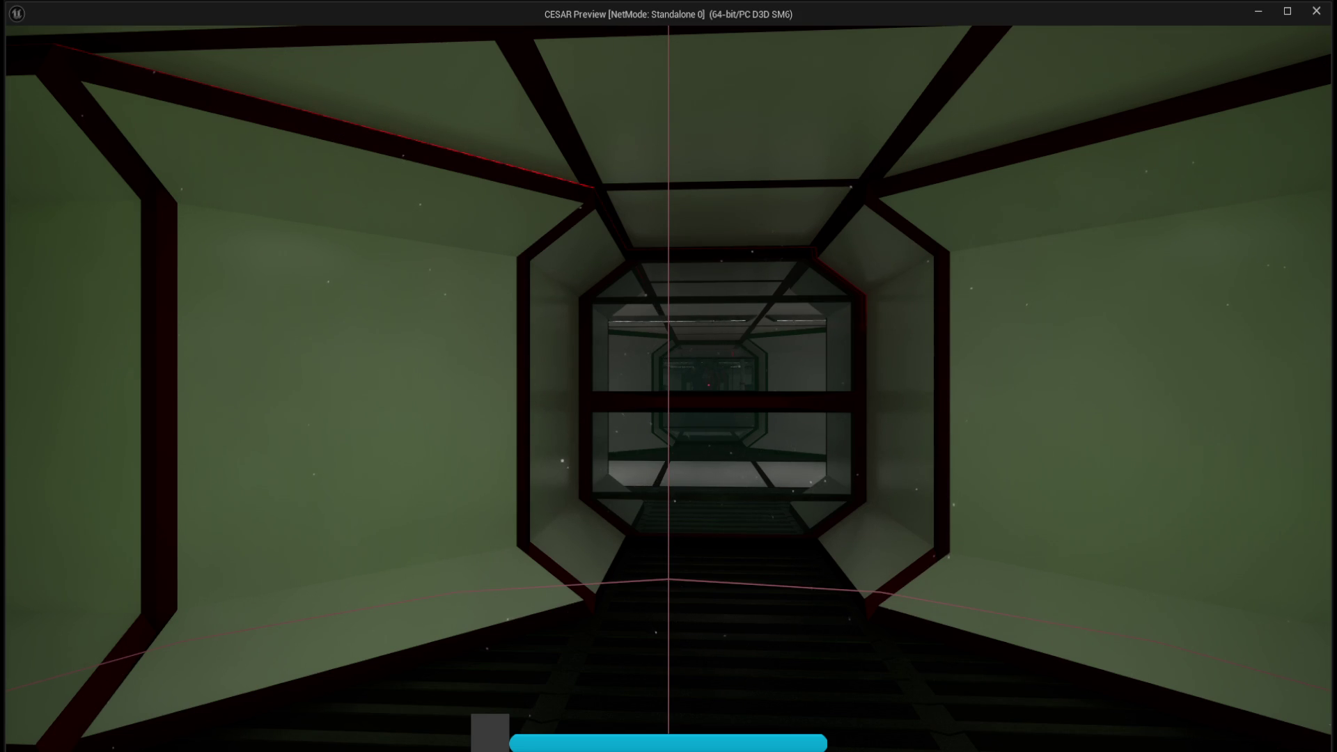
Step: Walk forward toward the doorway frames, glancing up at the ceiling light and briefly left
key("w")
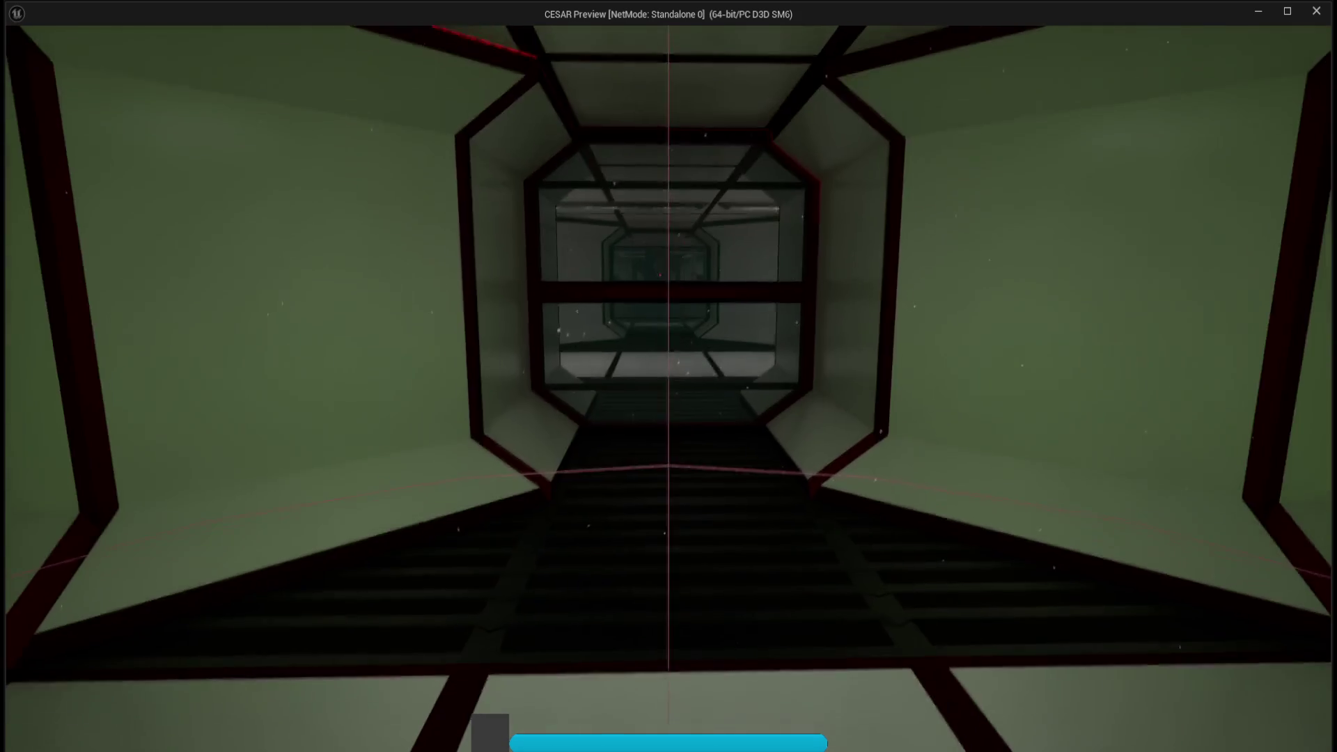
key("w")
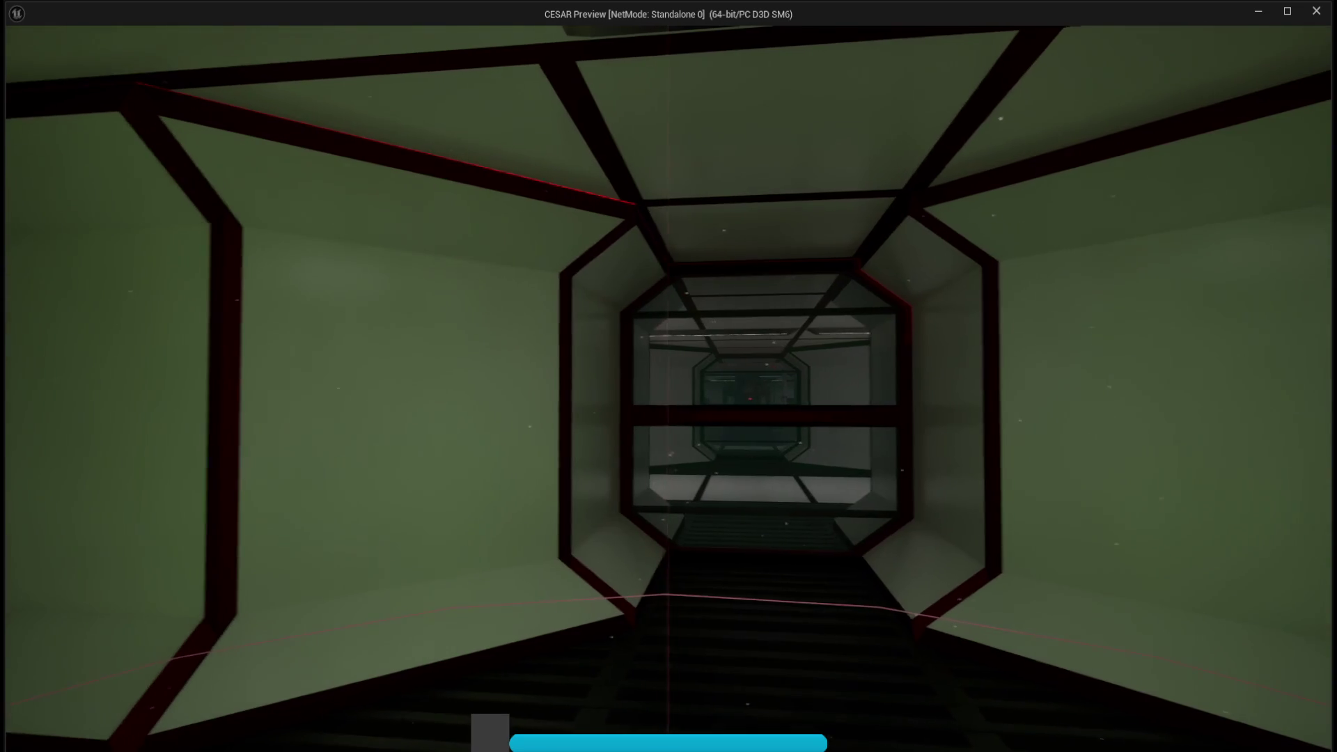
key("w")
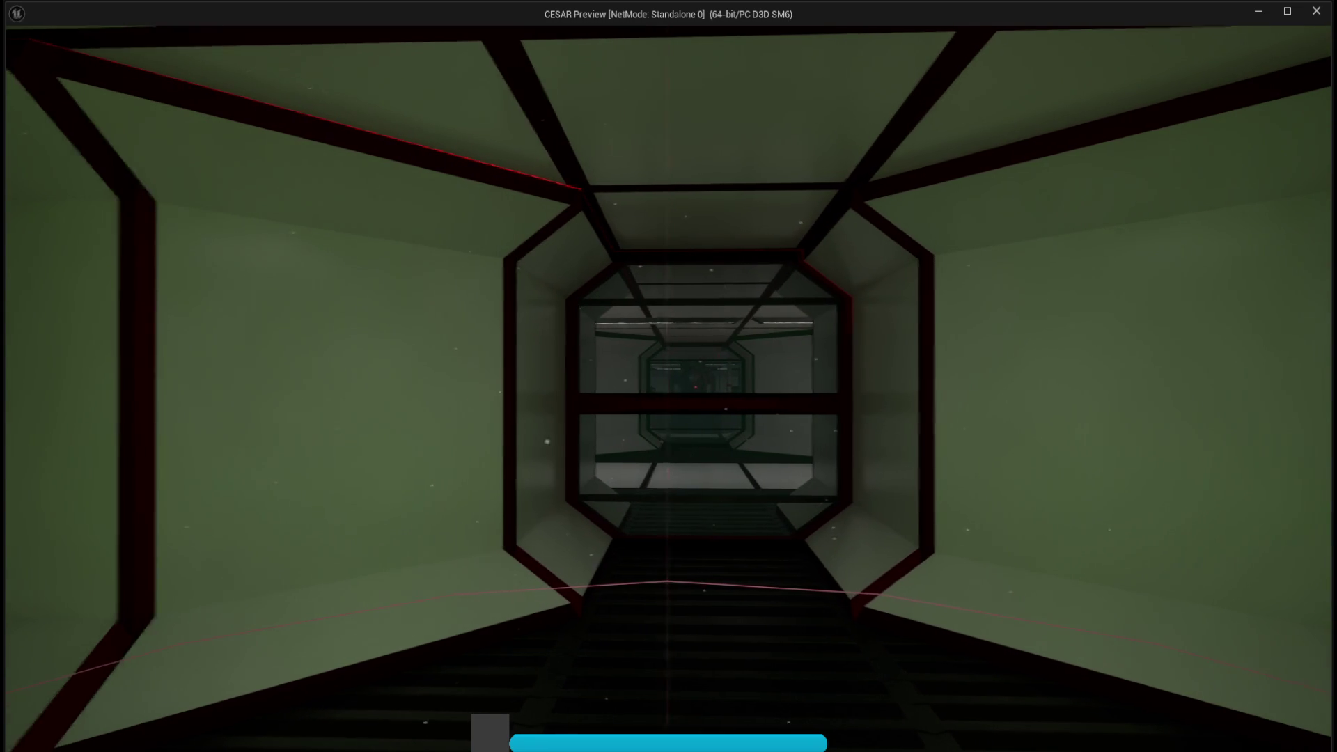
key("w")
key("w")
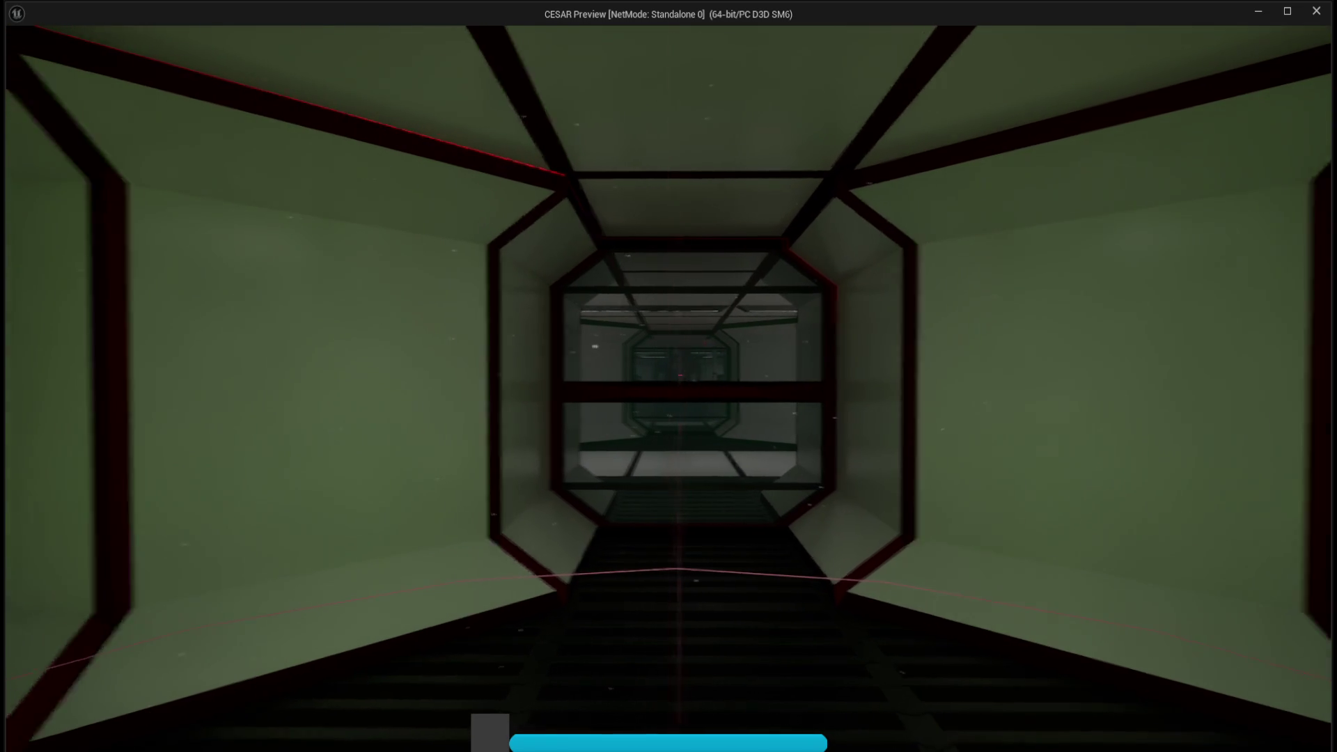
key("w")
key("w")
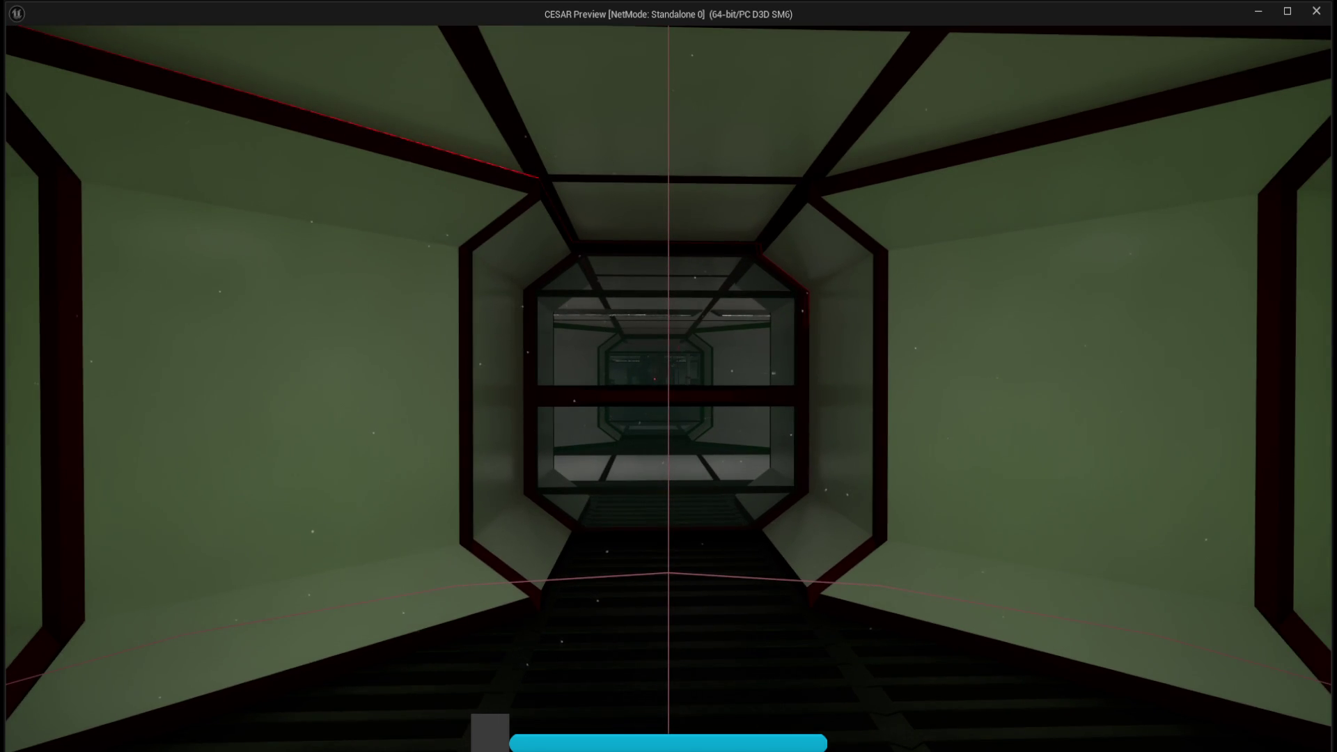
key("w")
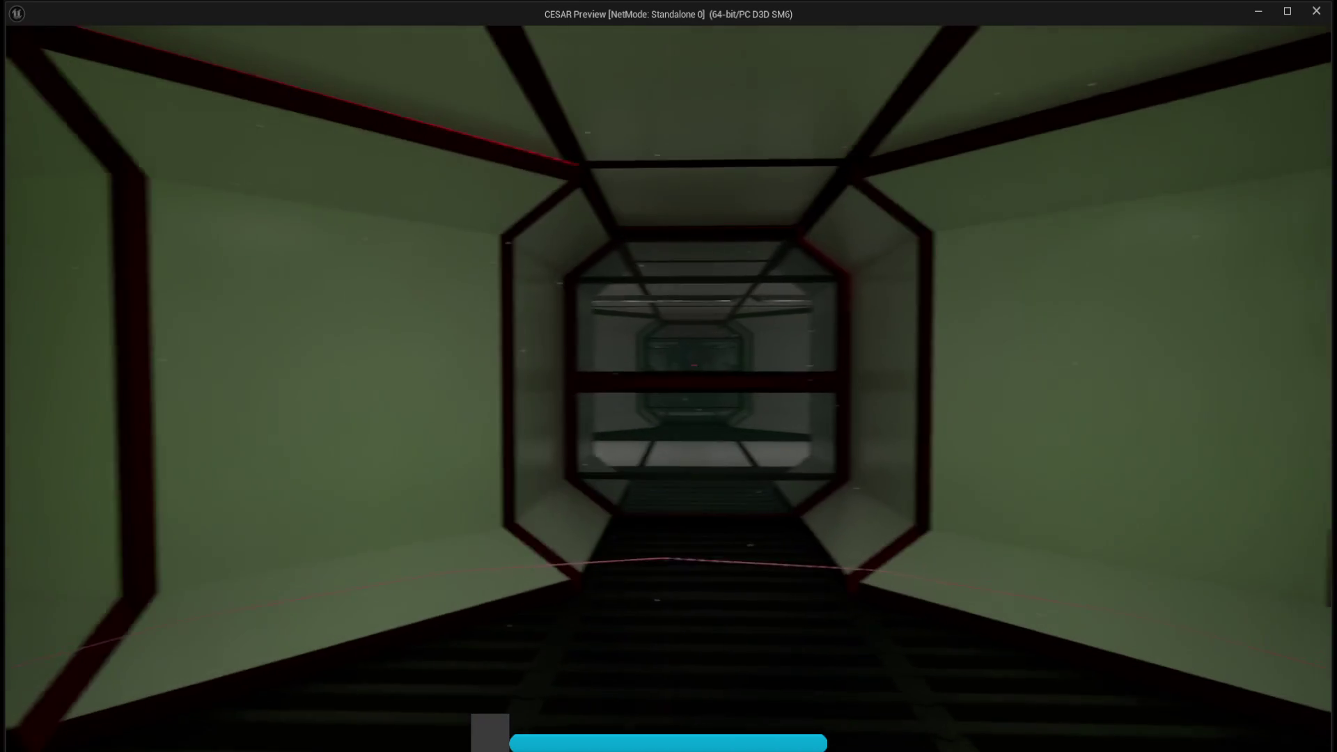
key("w")
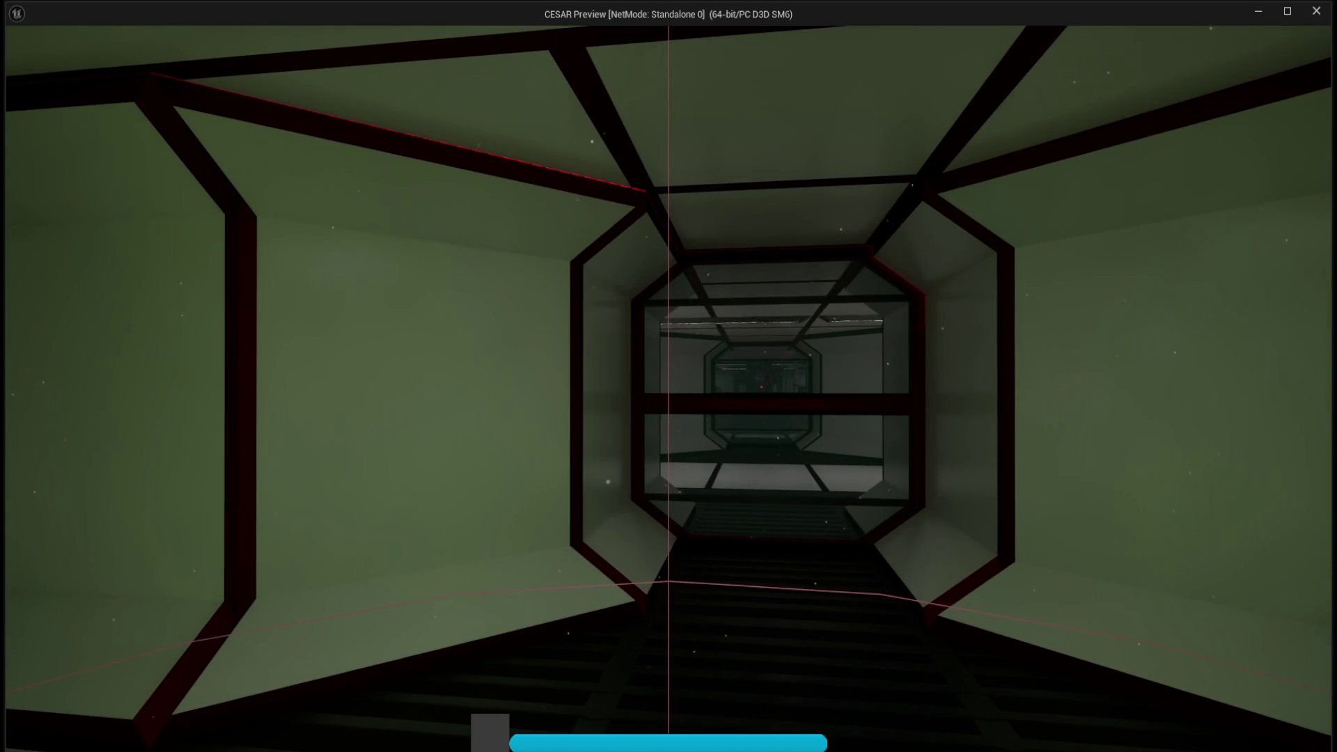
key("w")
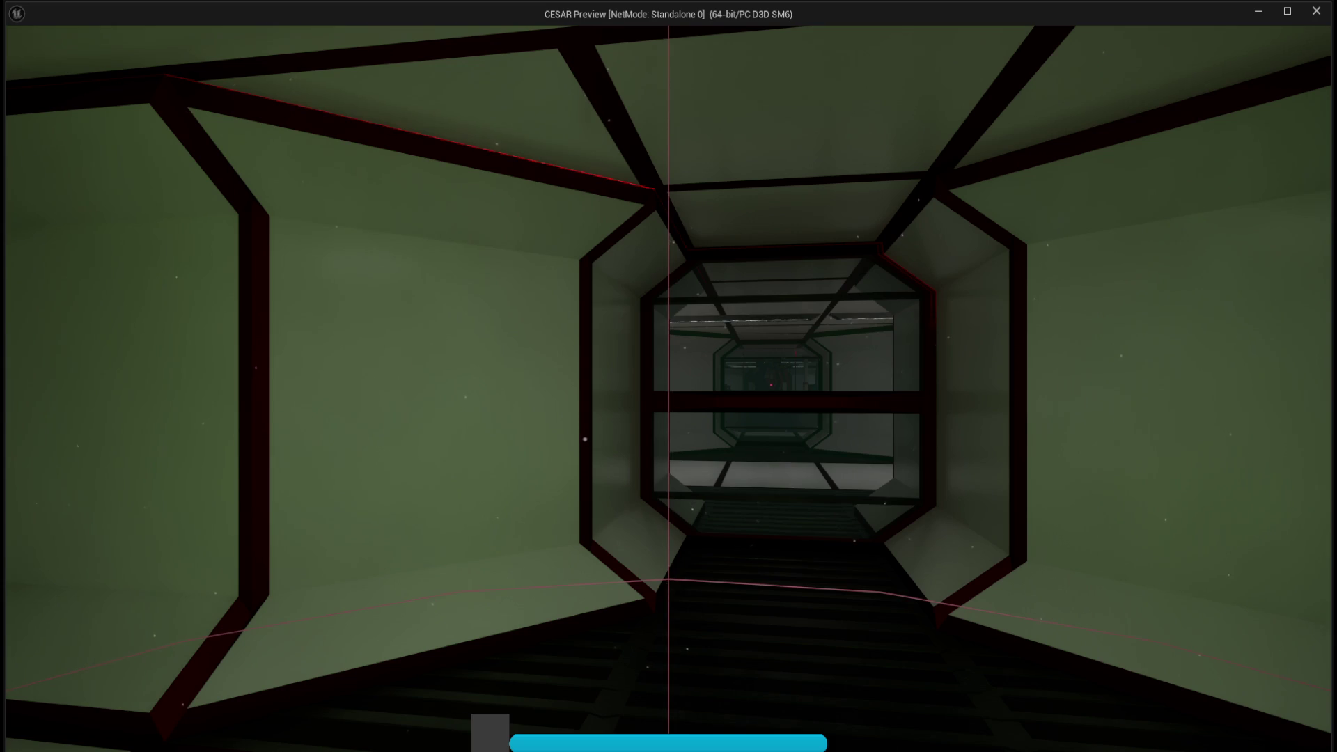